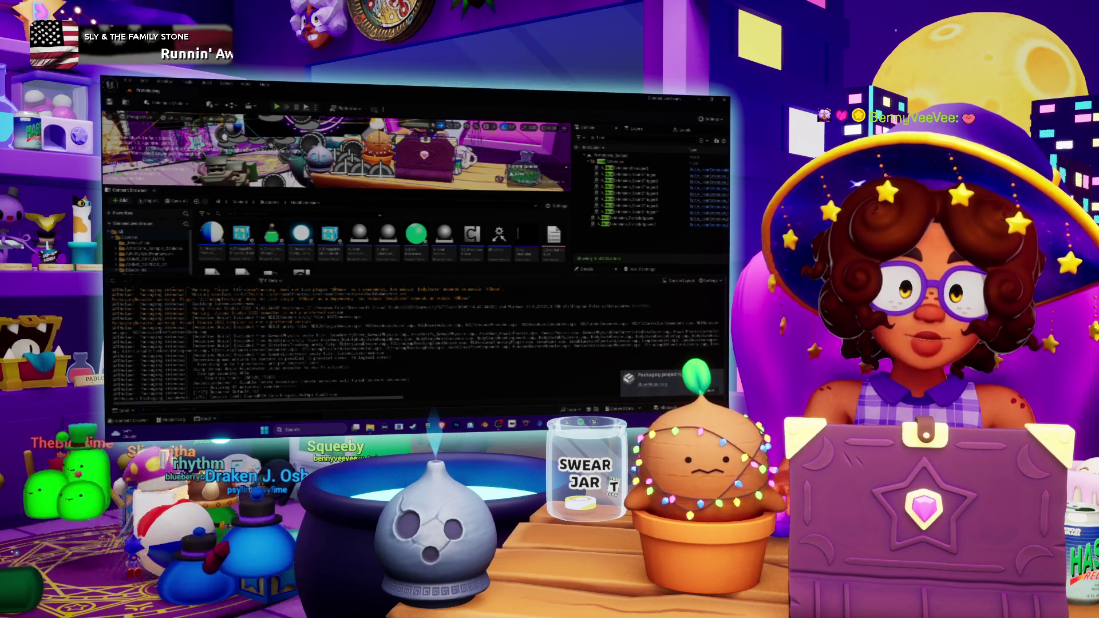
- Collapse Unreal's Output Log so the content browser's folder tree shows
left_click(143, 281)
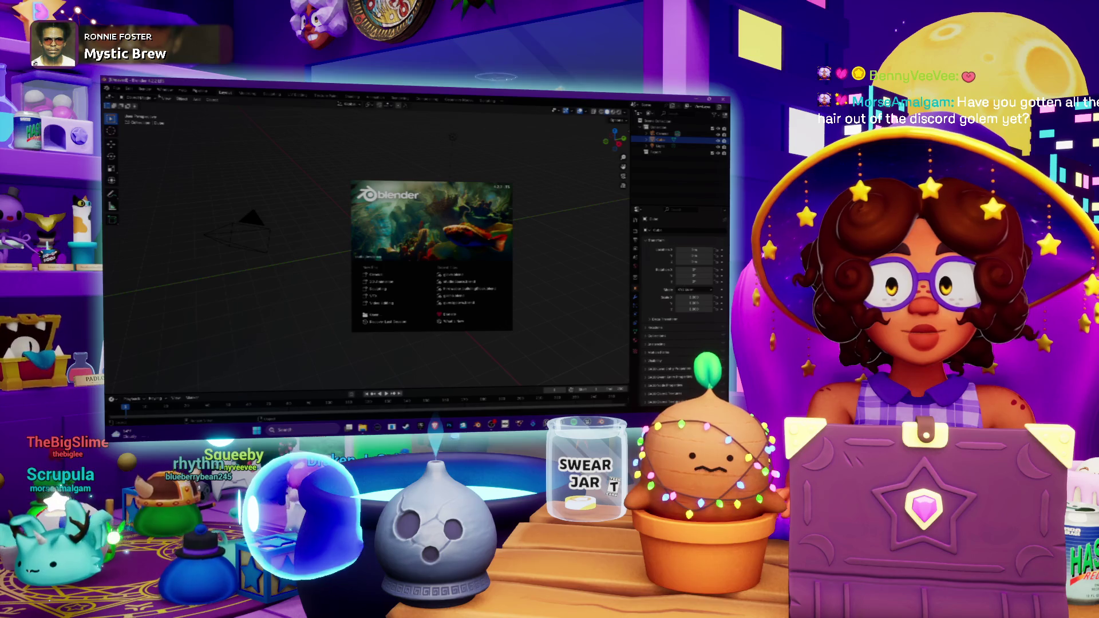
- Dismiss the startup splash, then open and cancel the File > Open browser
left_click(375, 246)
left_click(117, 91)
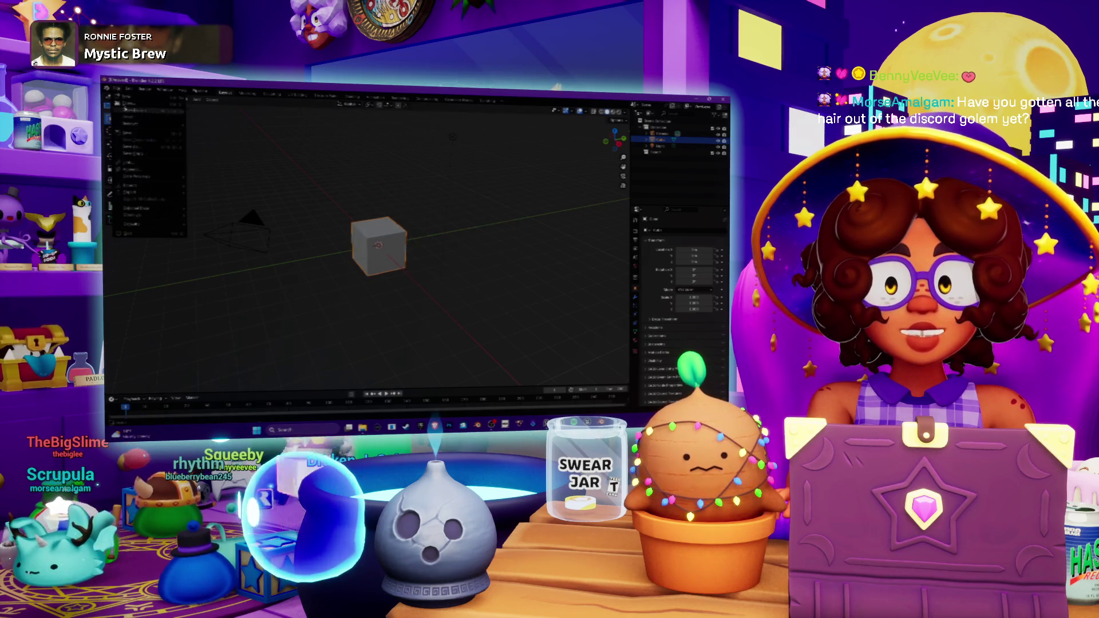
left_click(134, 110)
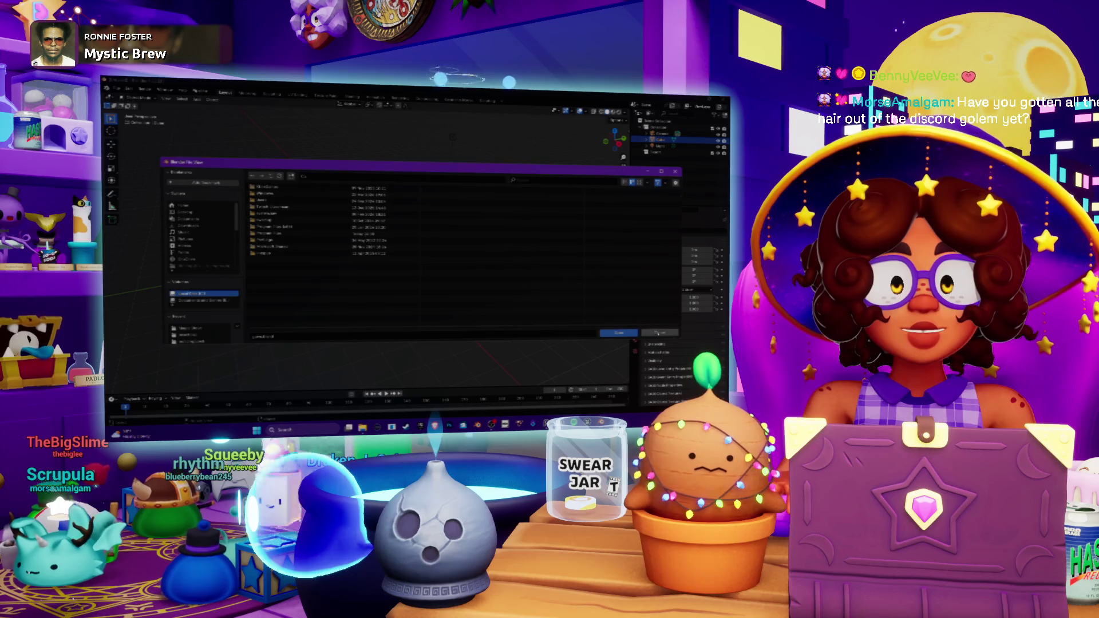
left_click(659, 333)
- Reopen the file browser from the File menu and look through the first and second drives
left_click(116, 92)
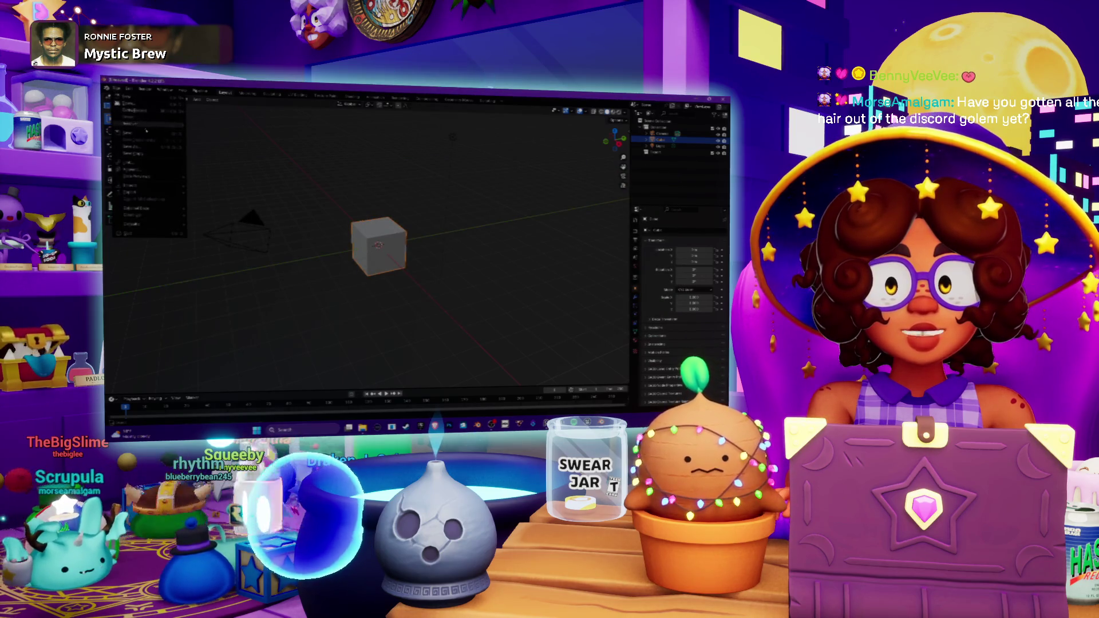
mouse_move(154, 111)
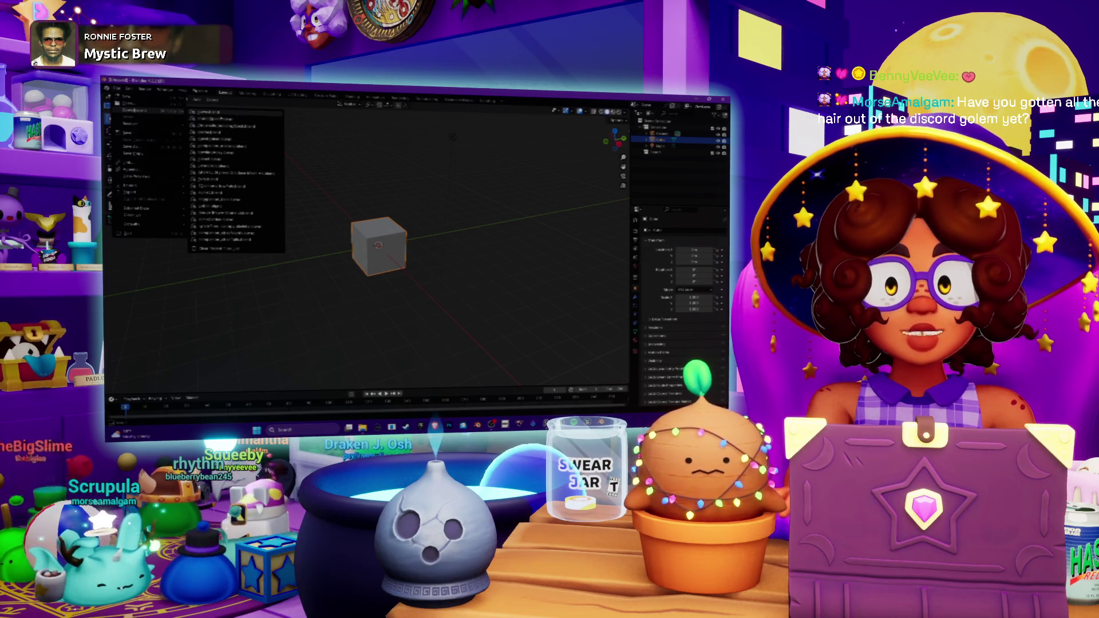
left_click(132, 111)
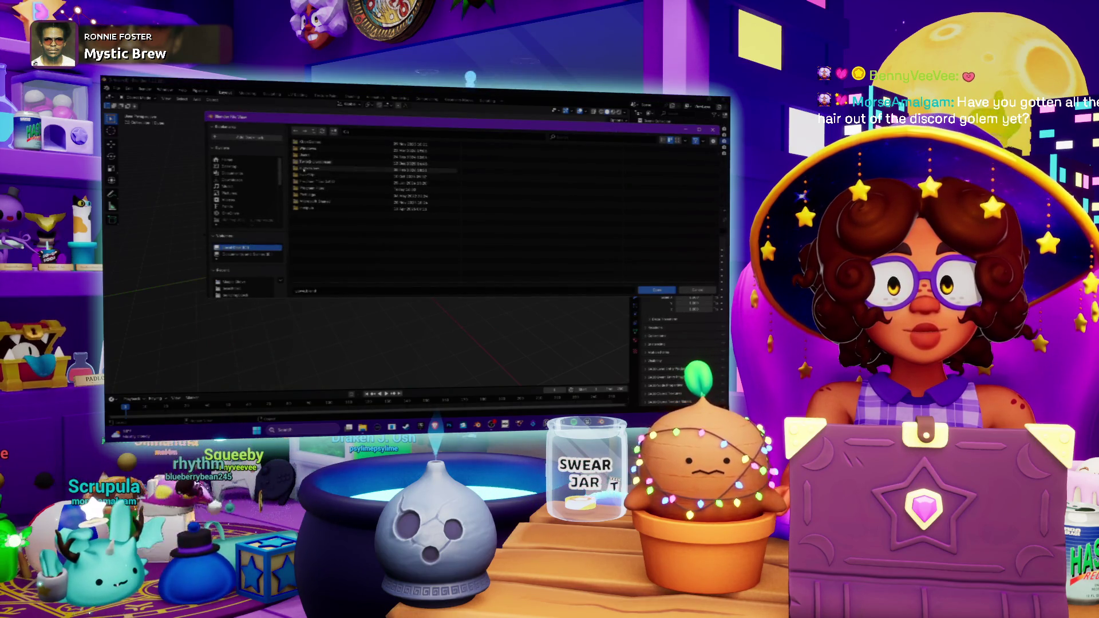
scroll(247, 229, "down", 1)
scroll(233, 276, "down", 3)
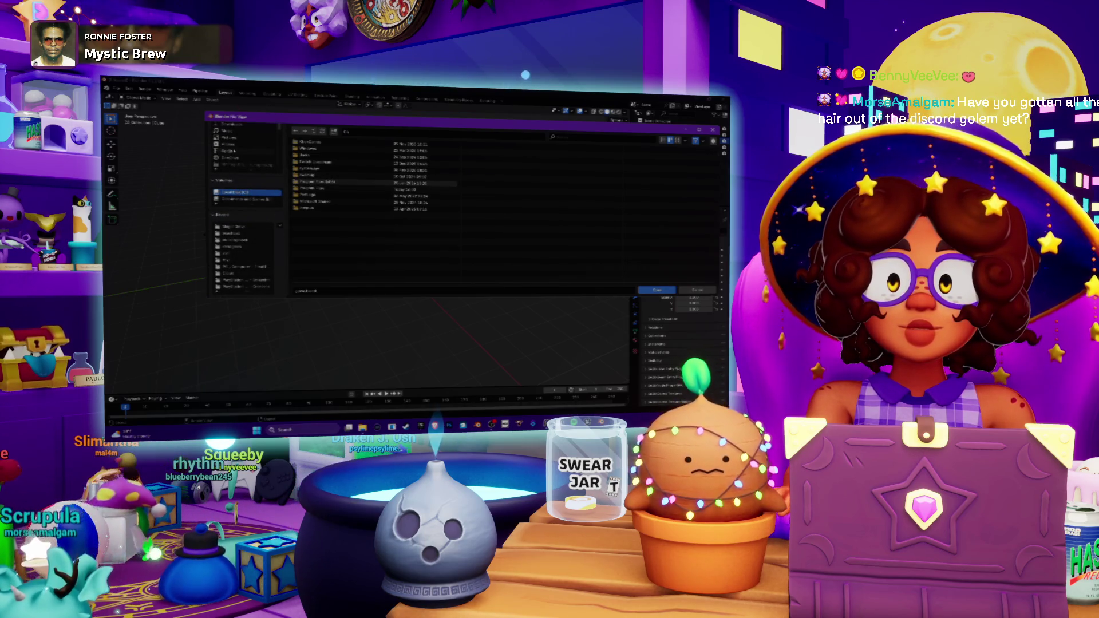
left_click(242, 199)
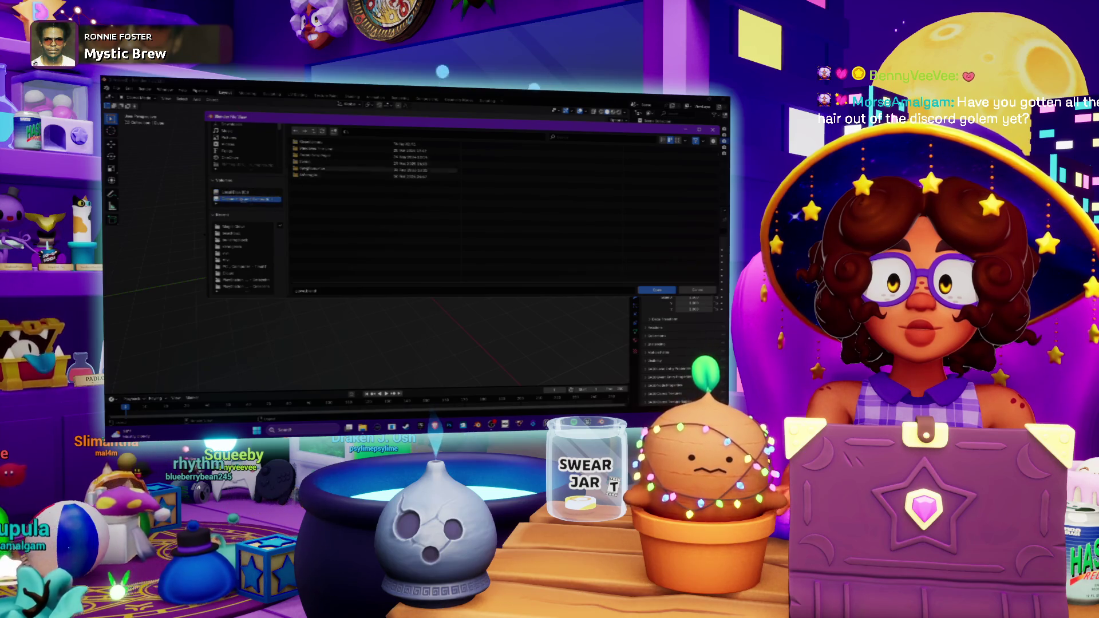
left_click(246, 193)
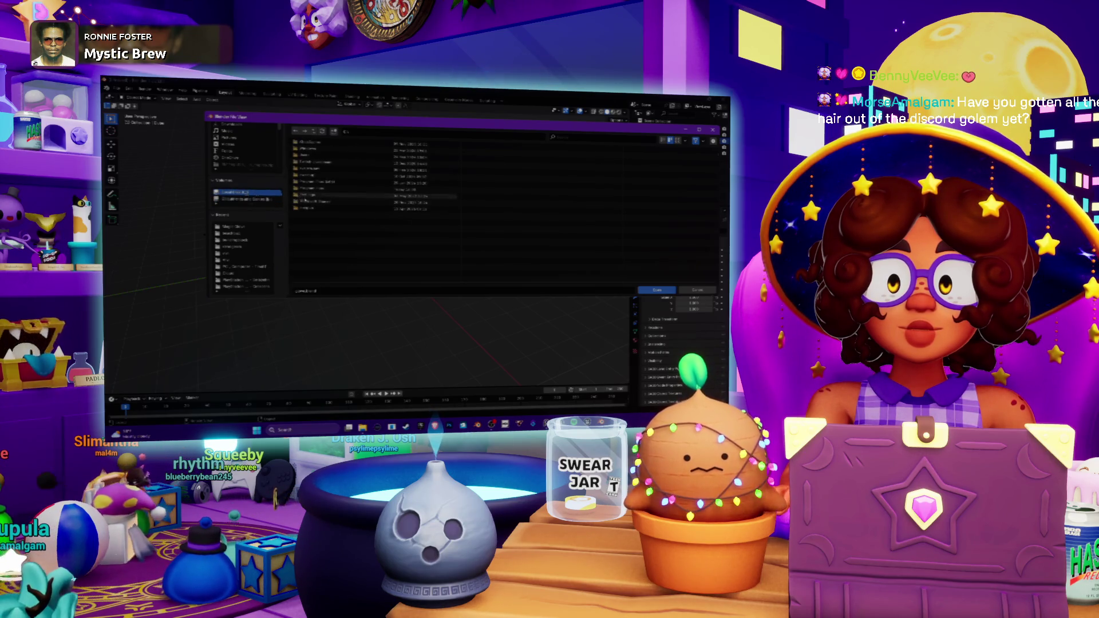
- Navigate through several folders on the drive, cancel the browser, and reopen it with Ctrl+O
double_click(317, 162)
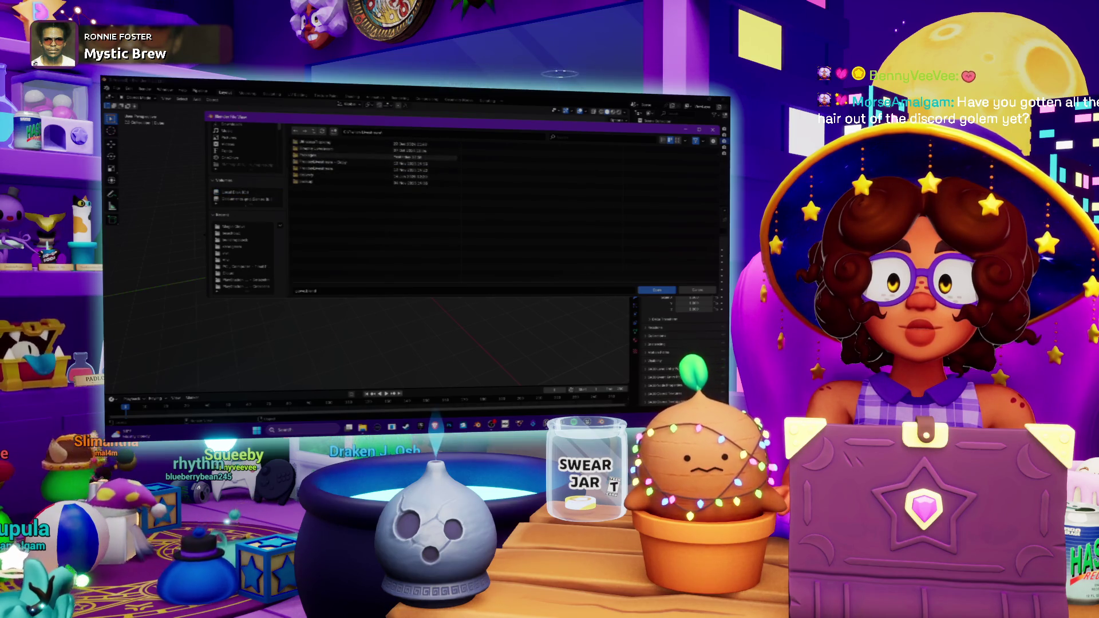
double_click(320, 142)
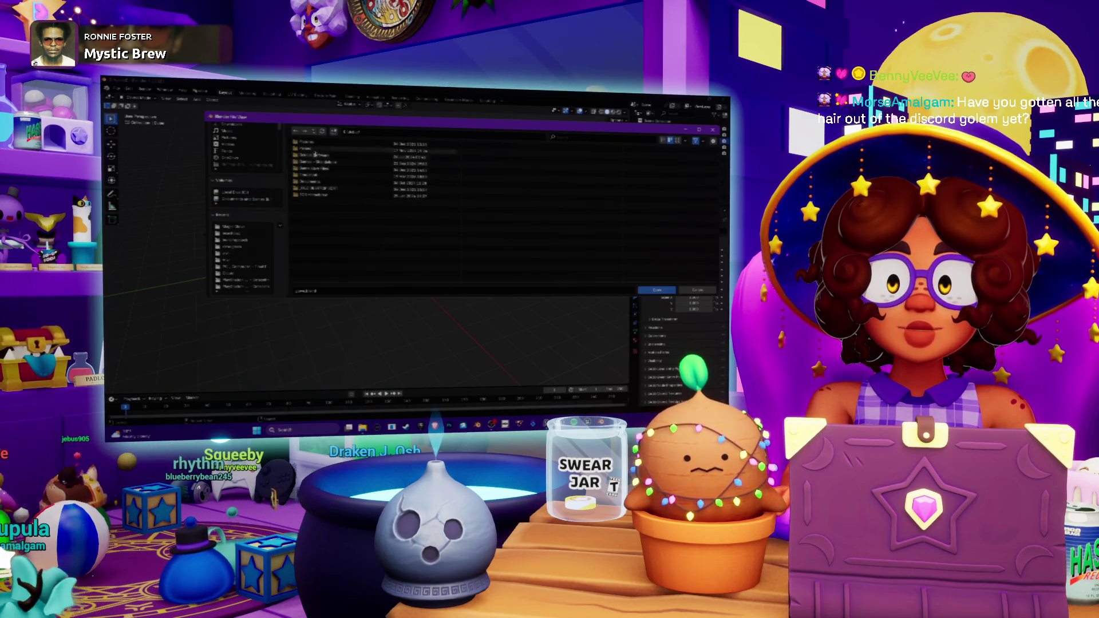
double_click(313, 182)
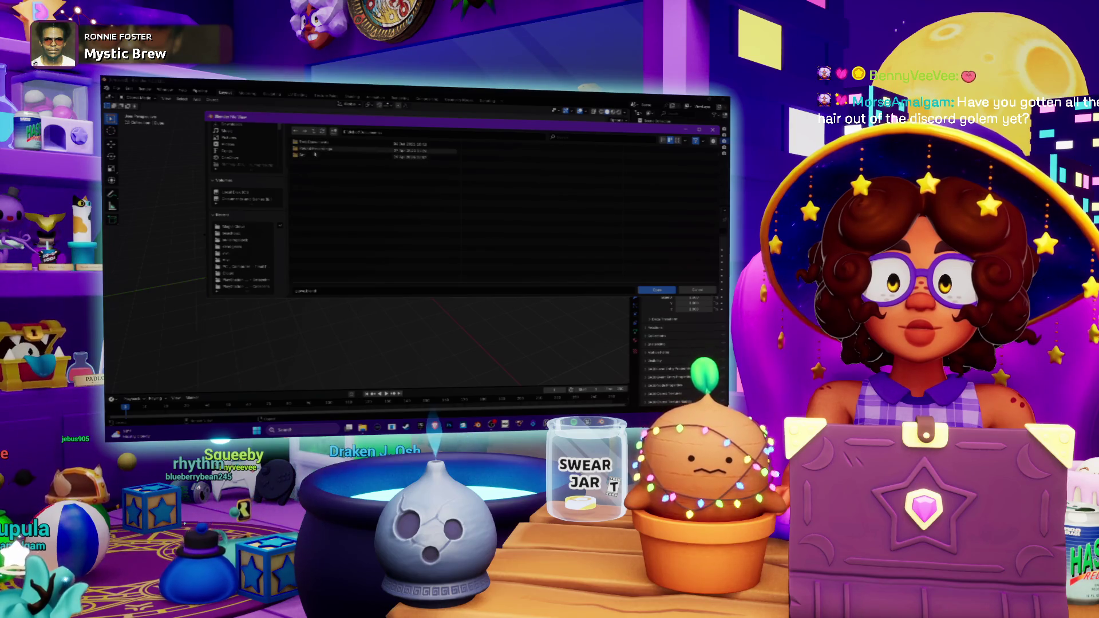
double_click(307, 156)
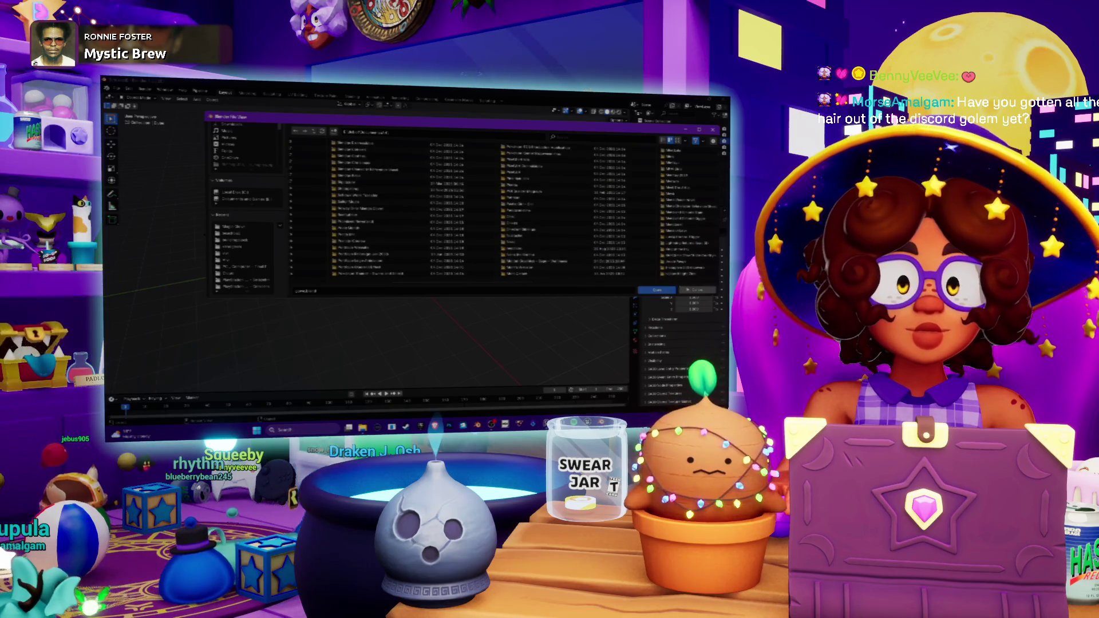
key("Escape")
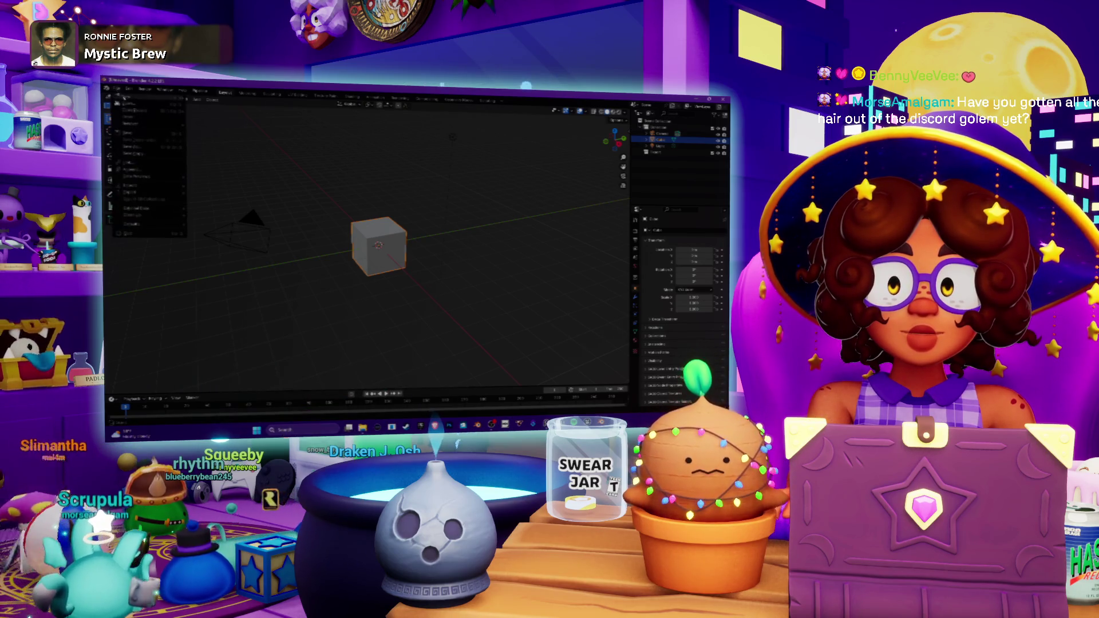
key("ctrl+o")
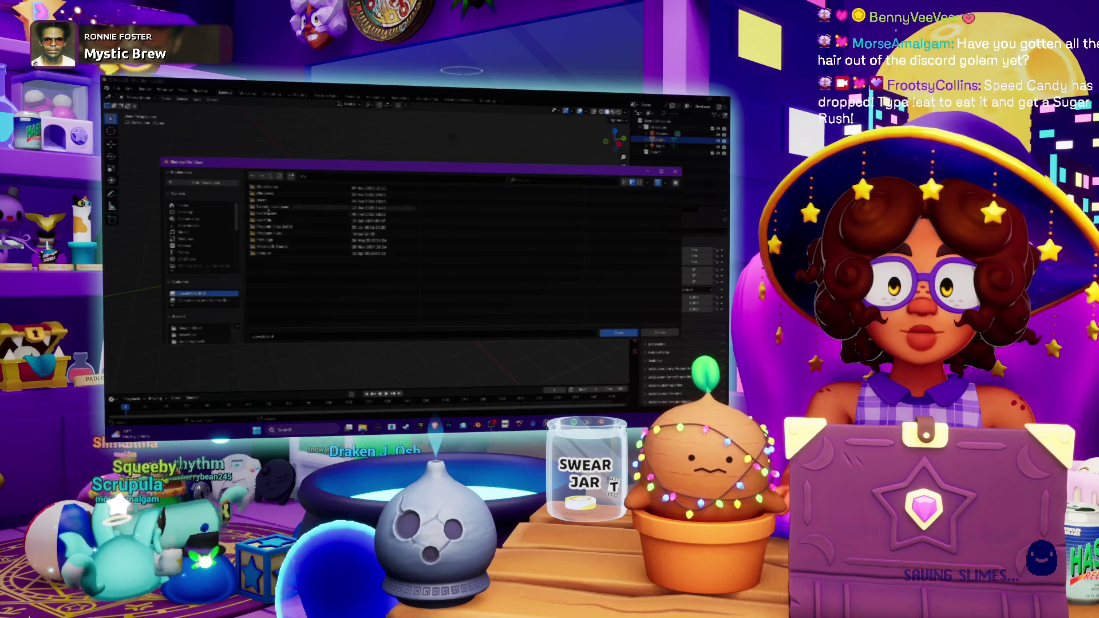
- From Documents, go down three project subfolders and open the saved .blend file
left_click(190, 219)
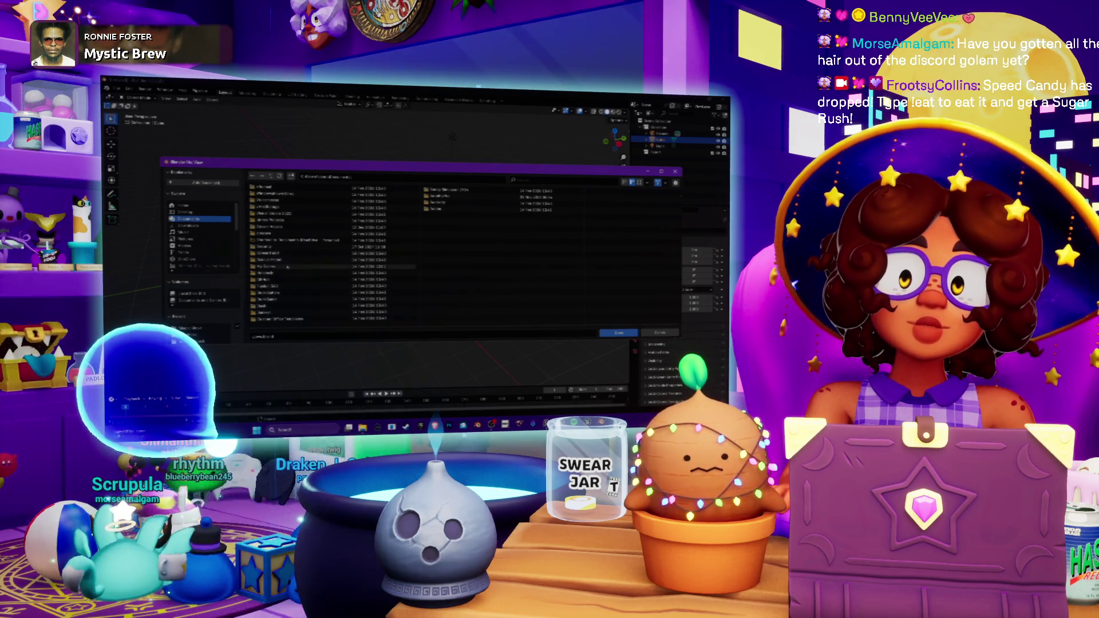
double_click(277, 200)
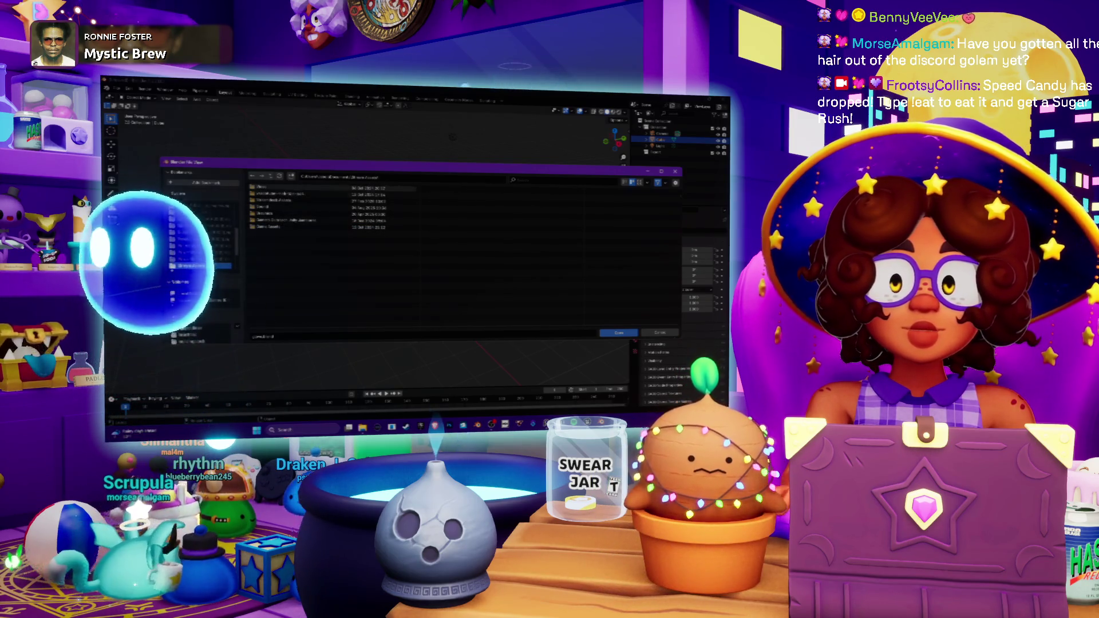
double_click(275, 227)
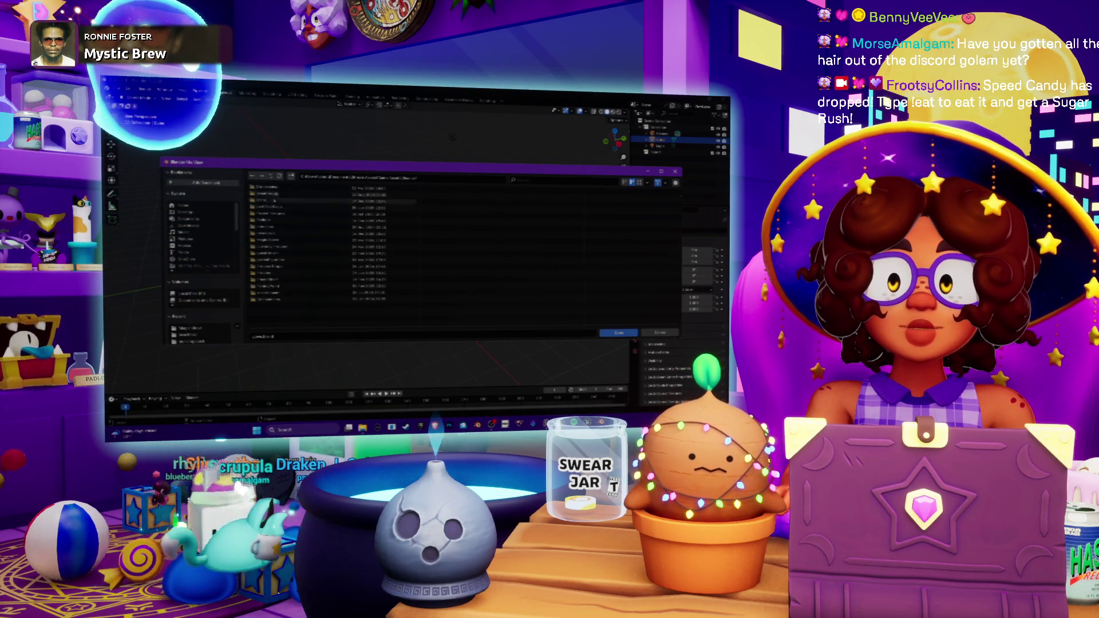
double_click(269, 286)
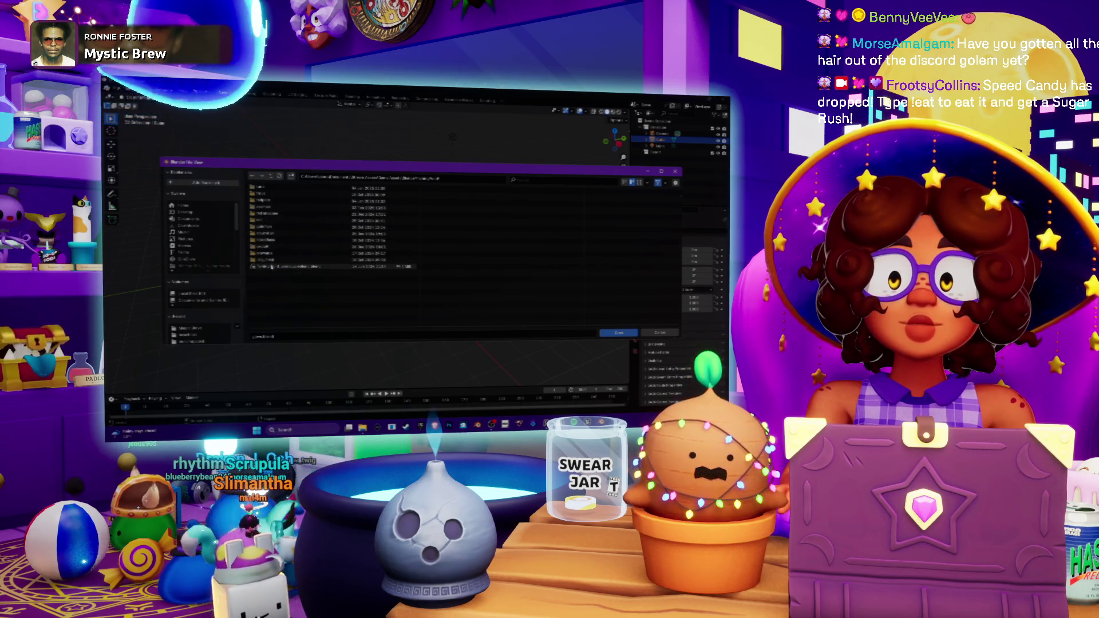
double_click(271, 267)
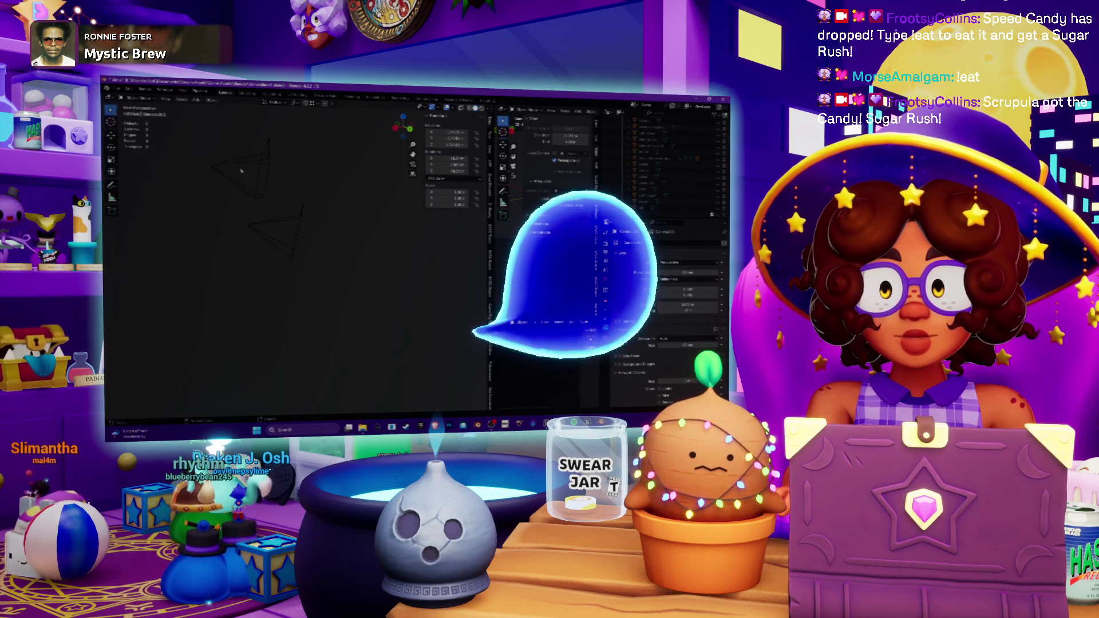
- Select objects in the Outliner, orbit to the spiky grey fish, and select it
left_click(683, 178)
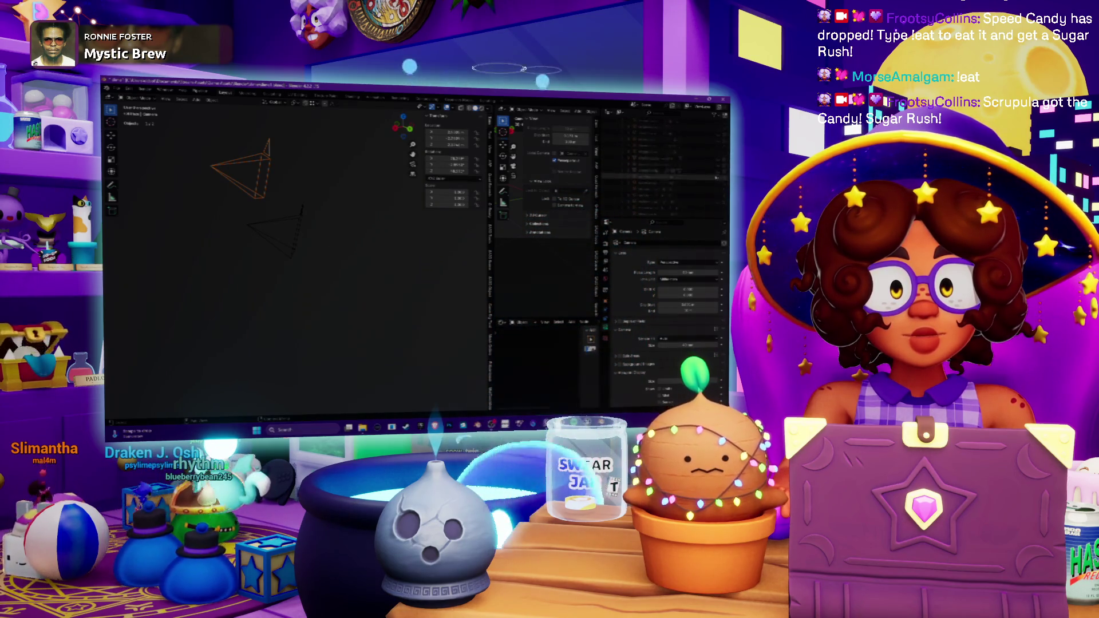
left_click(715, 171)
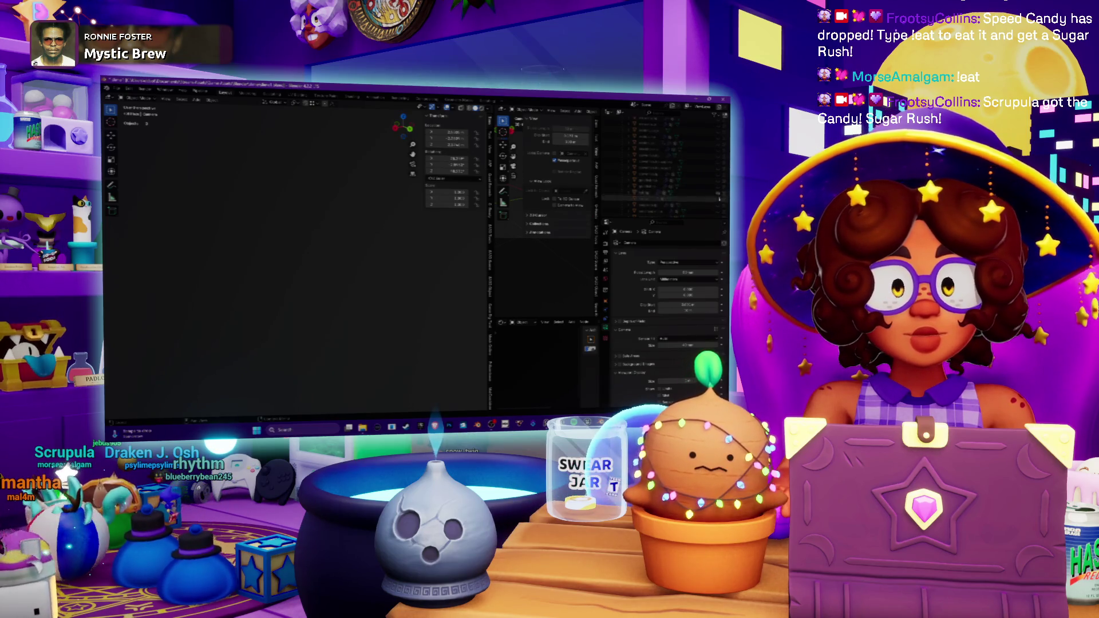
scroll(716, 182, "down", 3)
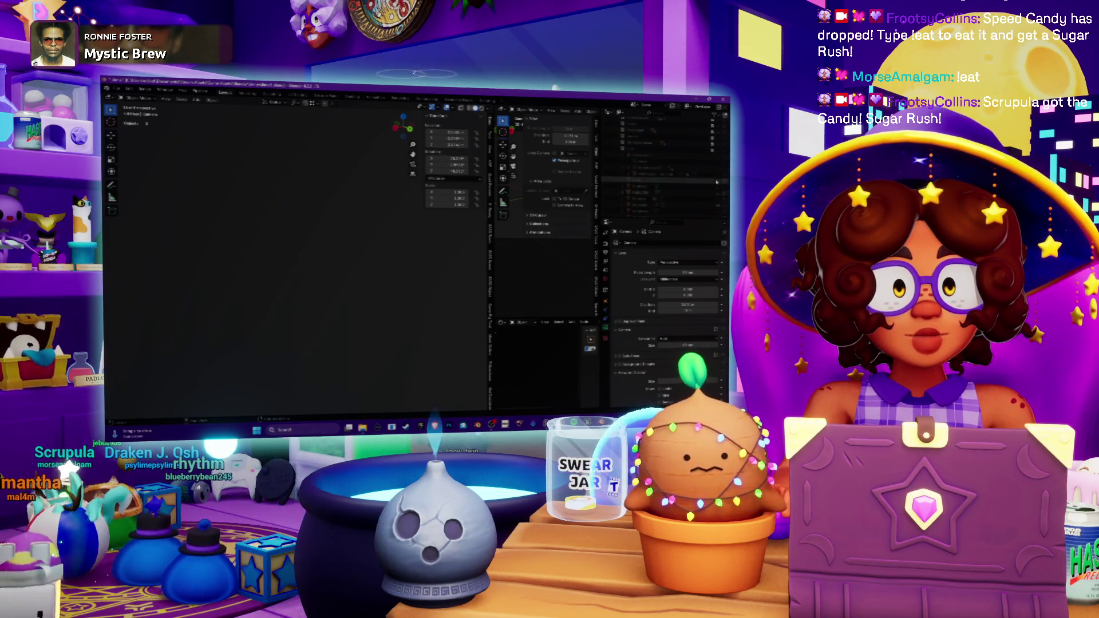
mouse_move(338, 249)
middle_mouse_down()
mouse_move(399, 238)
mouse_move(400, 281)
mouse_move(369, 252)
mouse_move(395, 243)
mouse_move(356, 262)
mouse_move(384, 255)
mouse_move(248, 276)
mouse_move(306, 259)
middle_mouse_up()
left_click(400, 291)
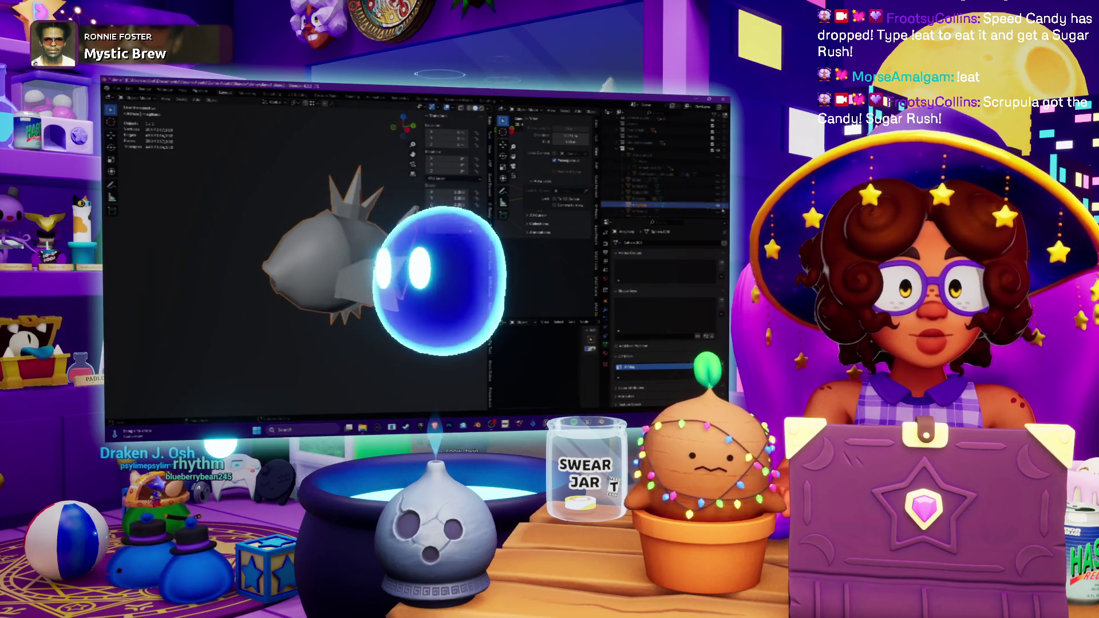
- Toggle the spiky and koi fish models' visibility in the Outliner, leaving the koi shown
left_click(719, 206)
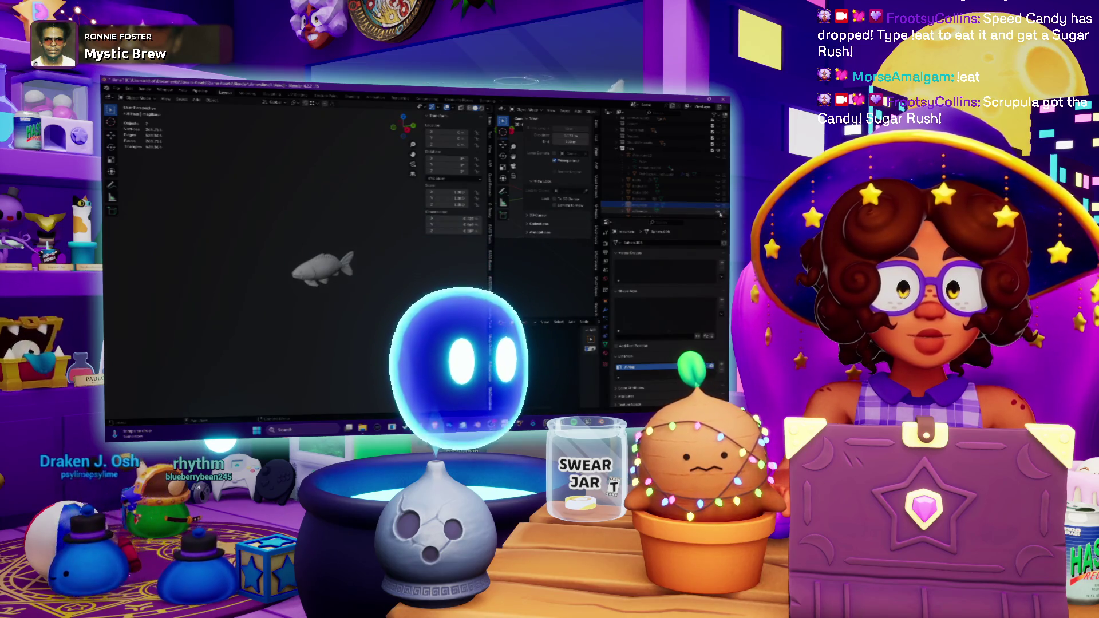
scroll(719, 206, "up", 5)
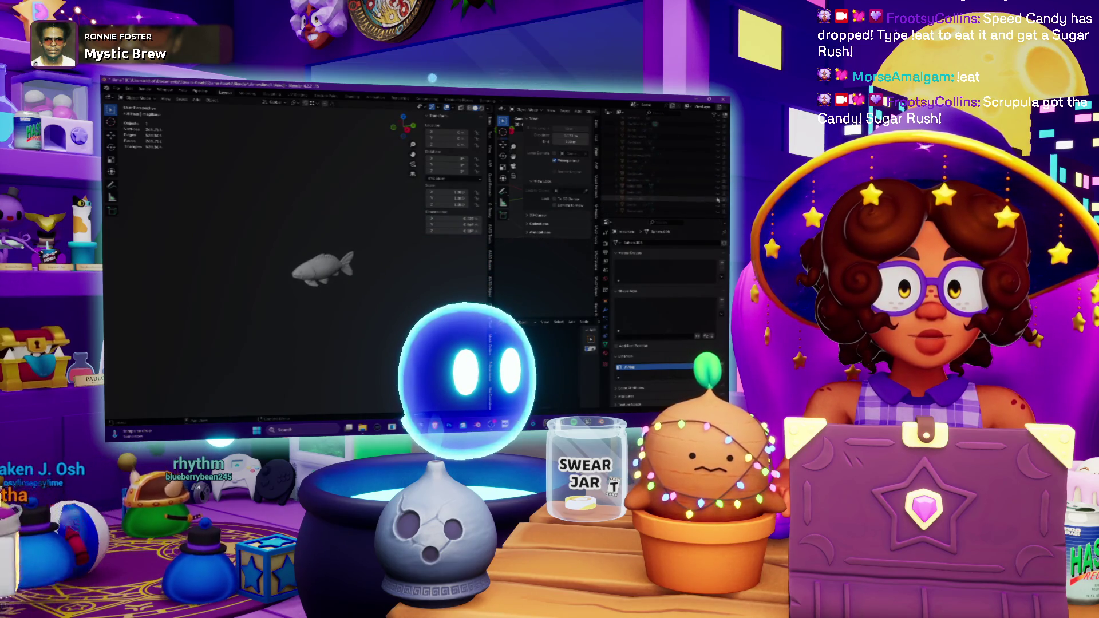
scroll(718, 200, "down", 3)
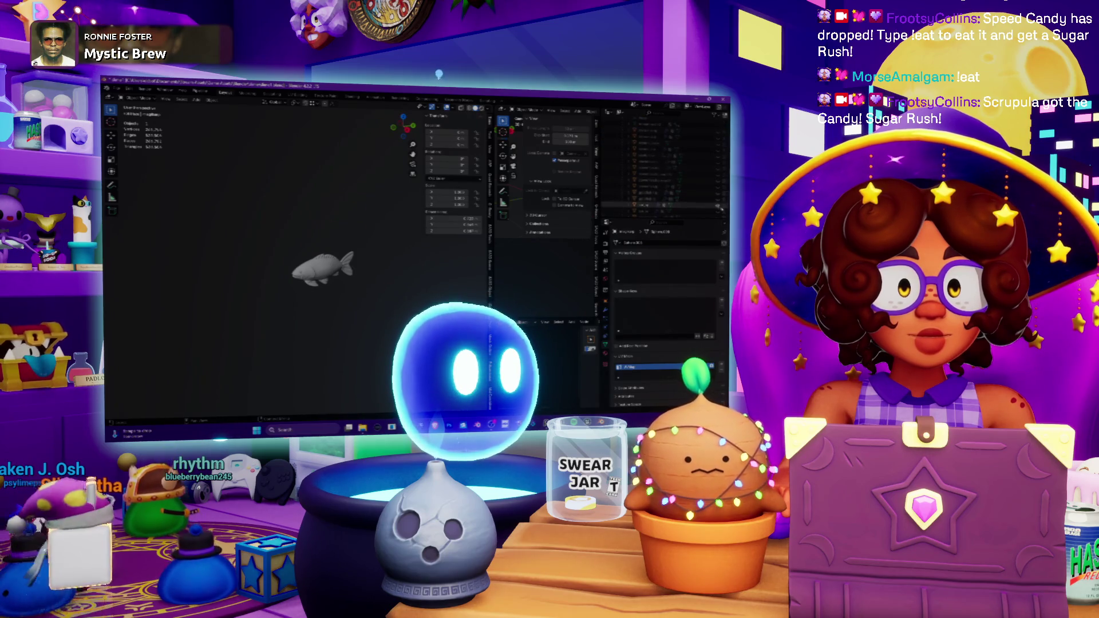
left_click(718, 205)
left_click(718, 172)
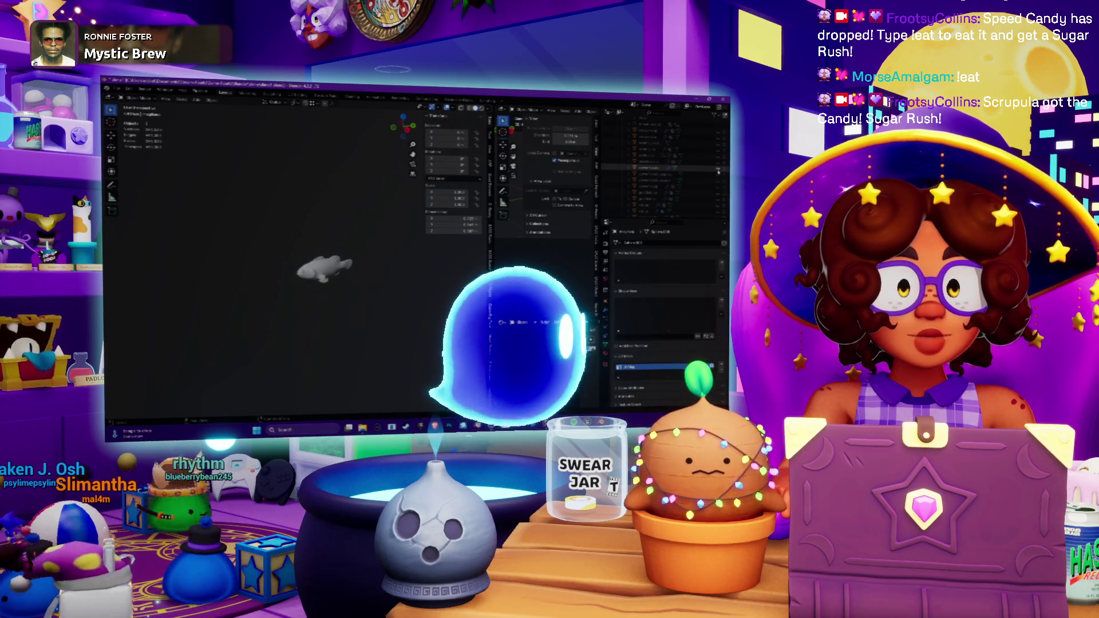
left_click(719, 174)
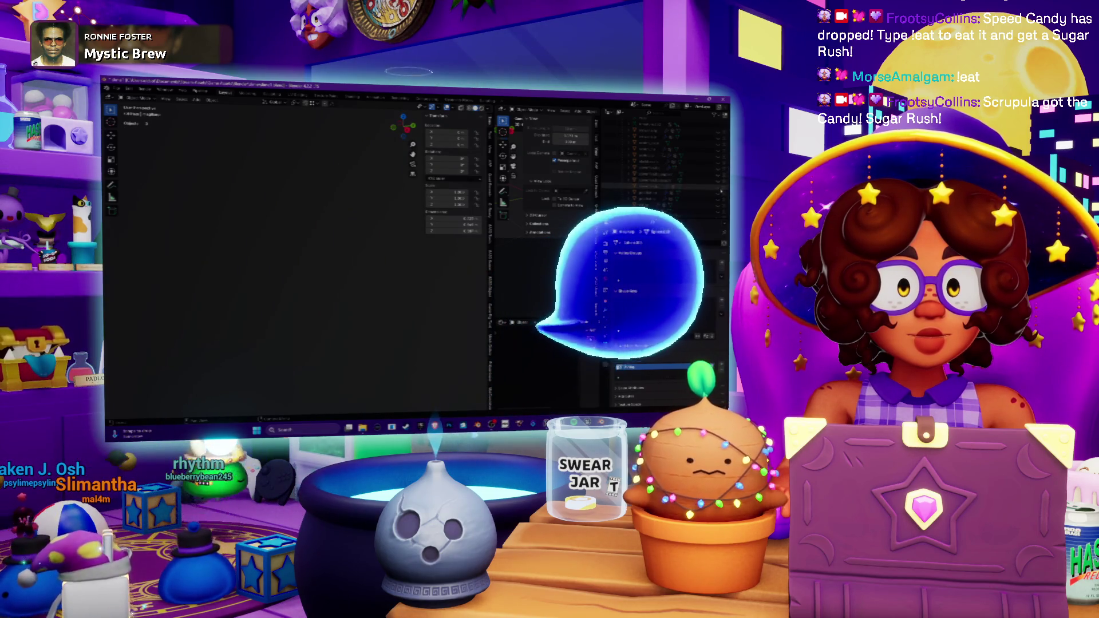
left_click(719, 174)
- View the fish side-on in wireframe, hide the mesh, and switch to the Unreal Editor
scroll(354, 297, "up", 8)
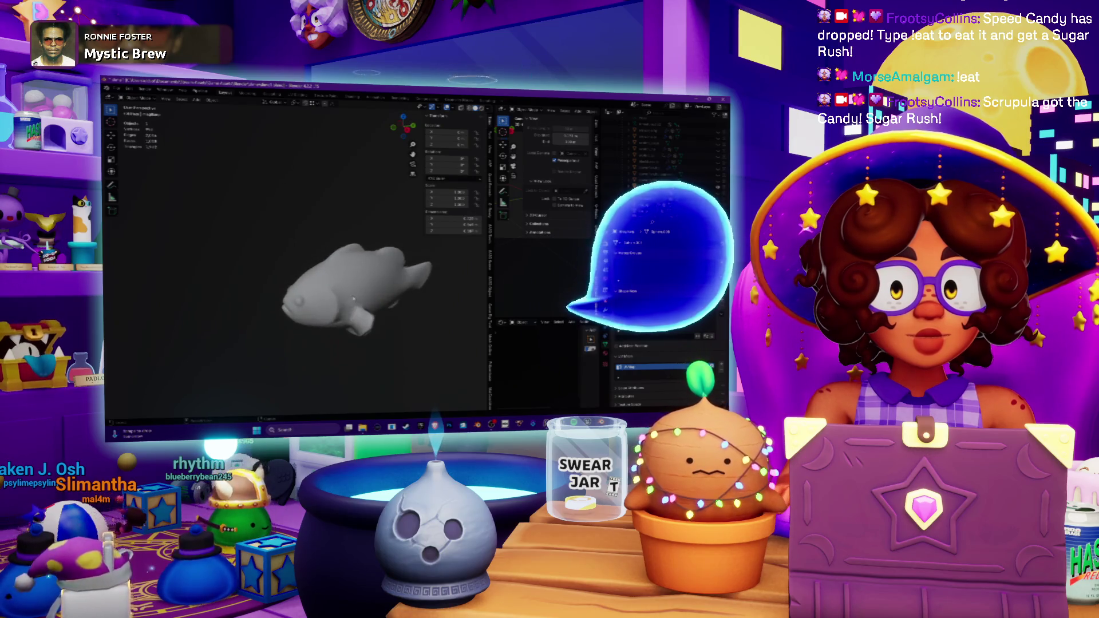
middle_click_drag(353, 298, 315, 292)
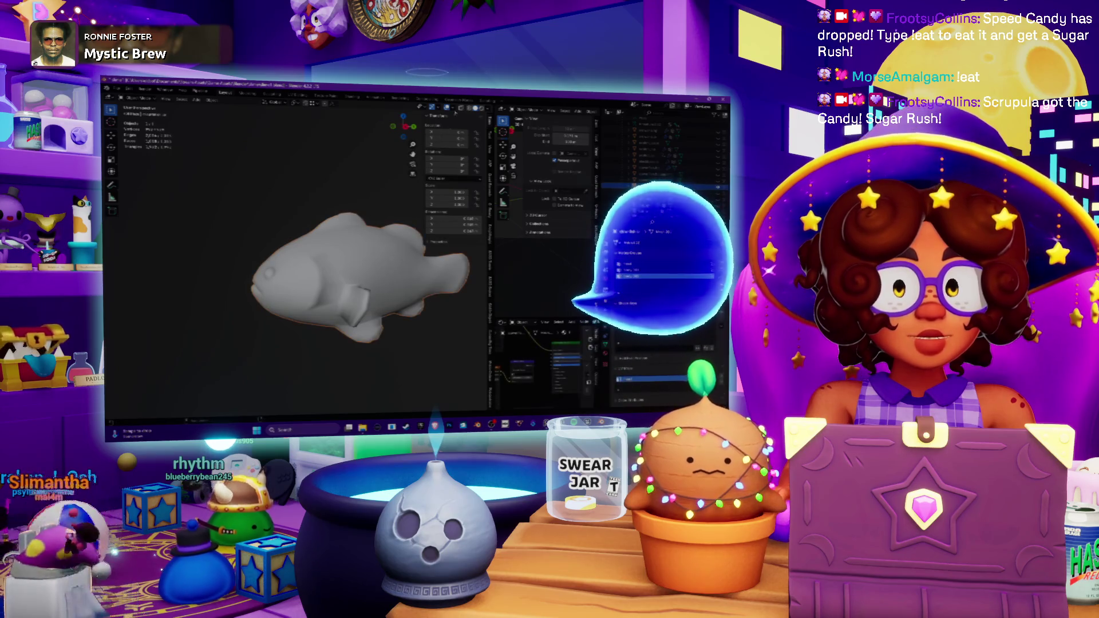
key("shift+z")
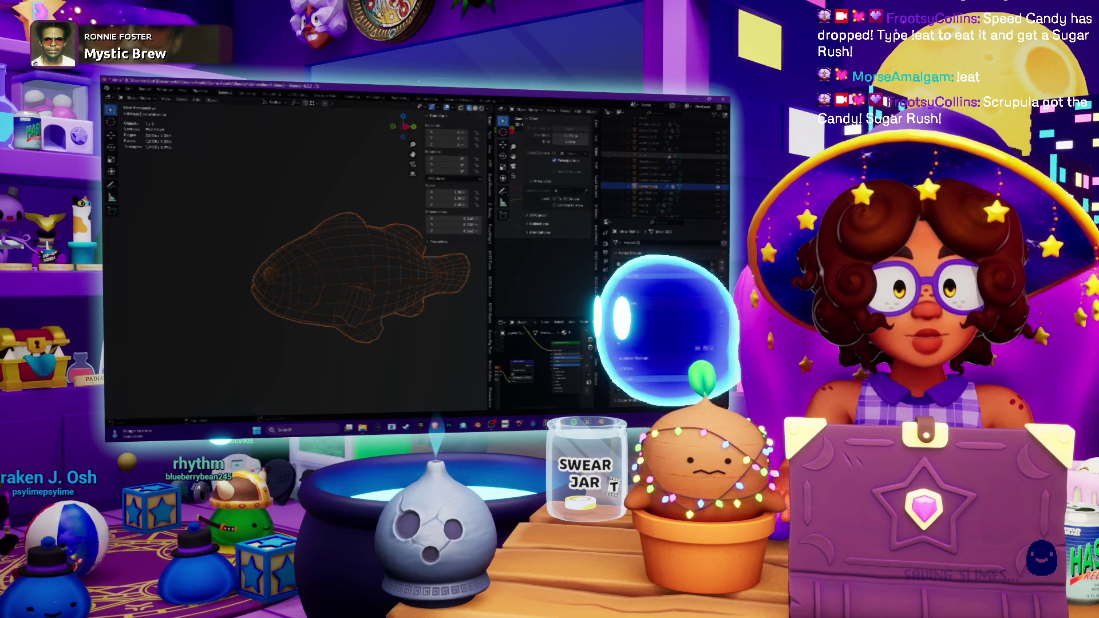
key("h")
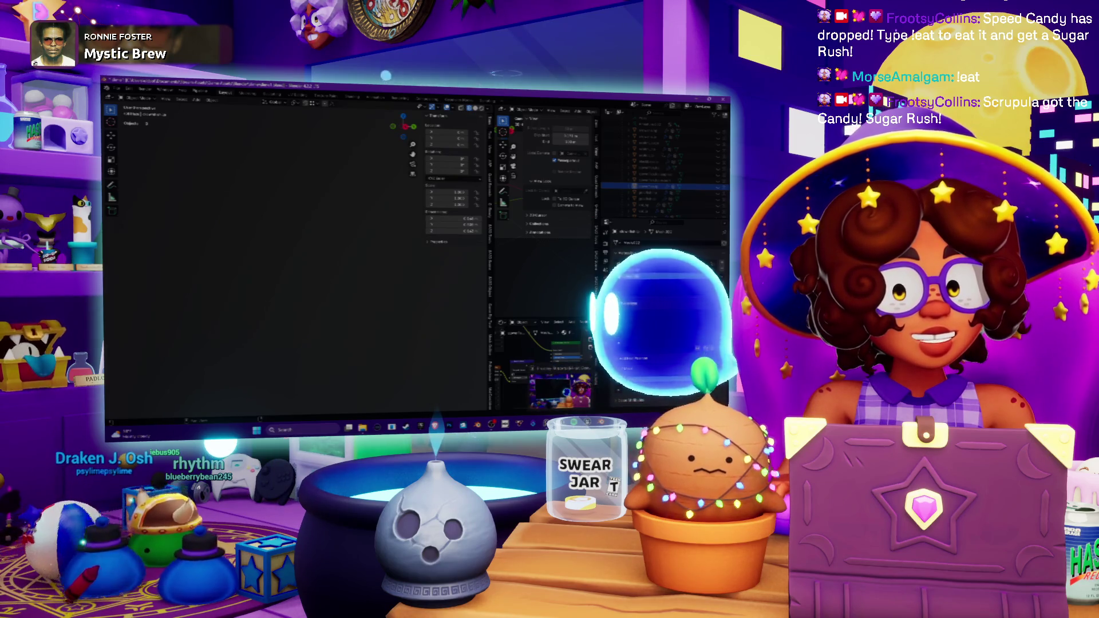
key("alt+Tab")
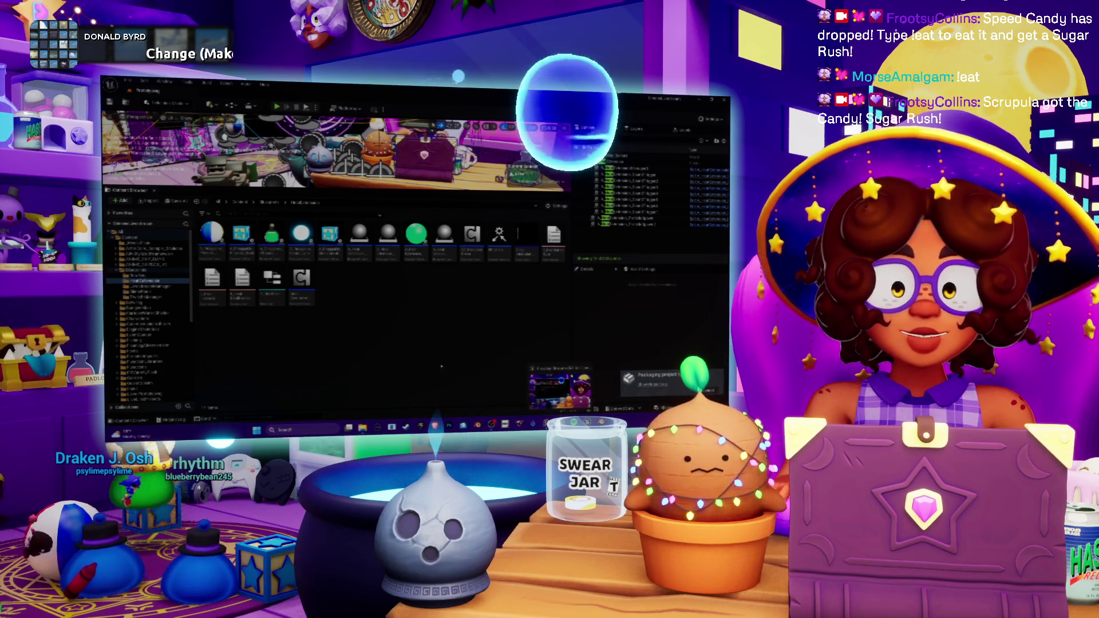
- Bring Blender back to the front from its taskbar preview thumbnail
mouse_move(560, 425)
left_click(561, 392)
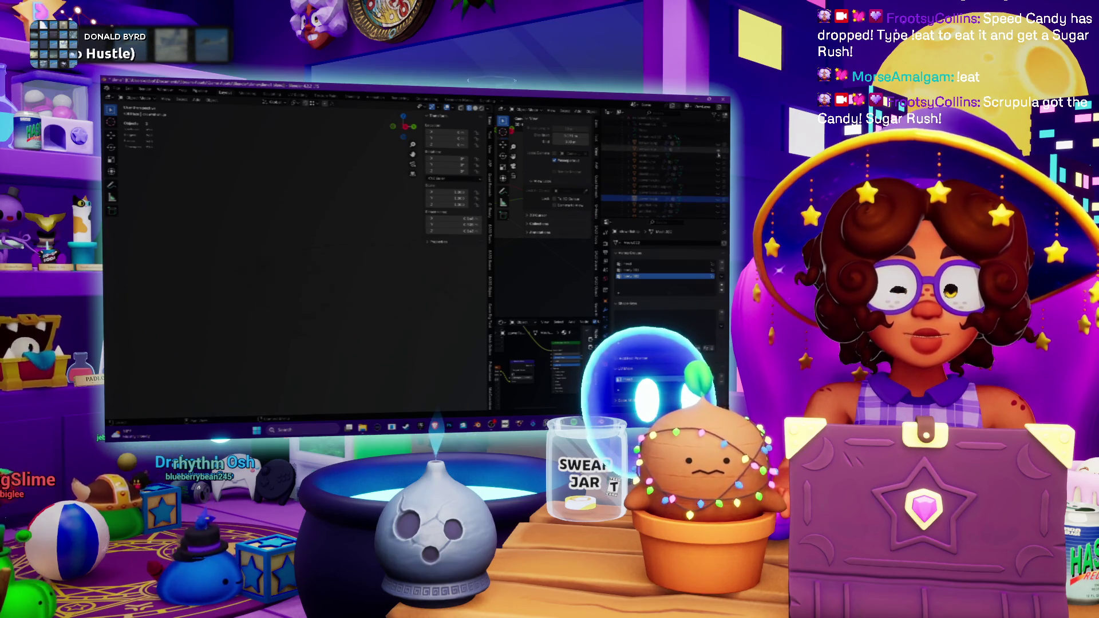
middle_click_drag(369, 290, 415, 291)
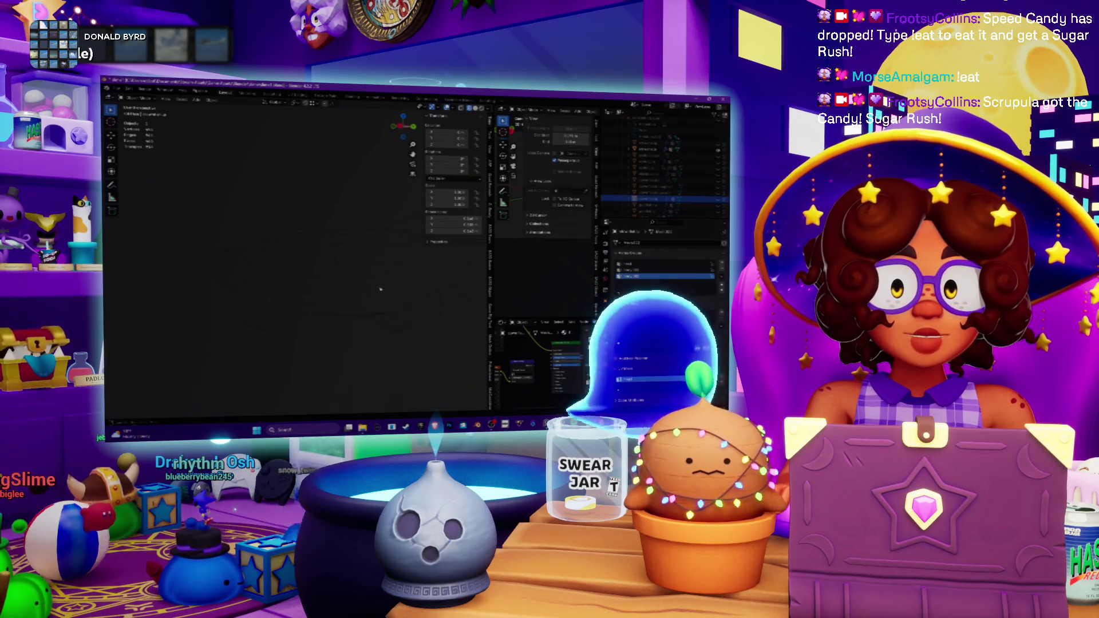
scroll(714, 185, "down", 3)
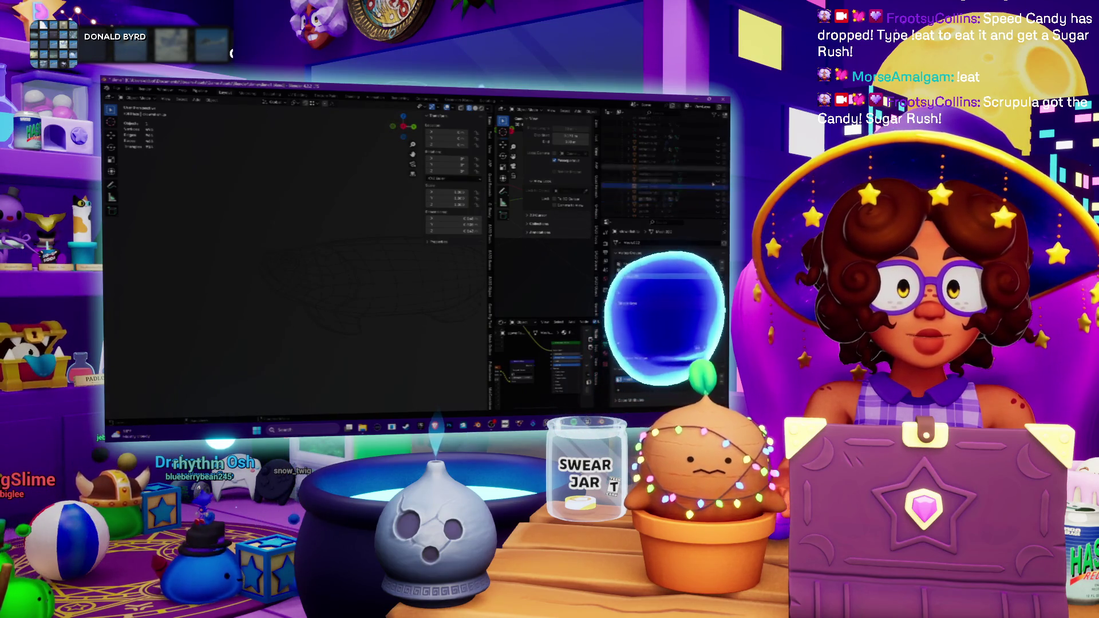
scroll(713, 180, "up", 2)
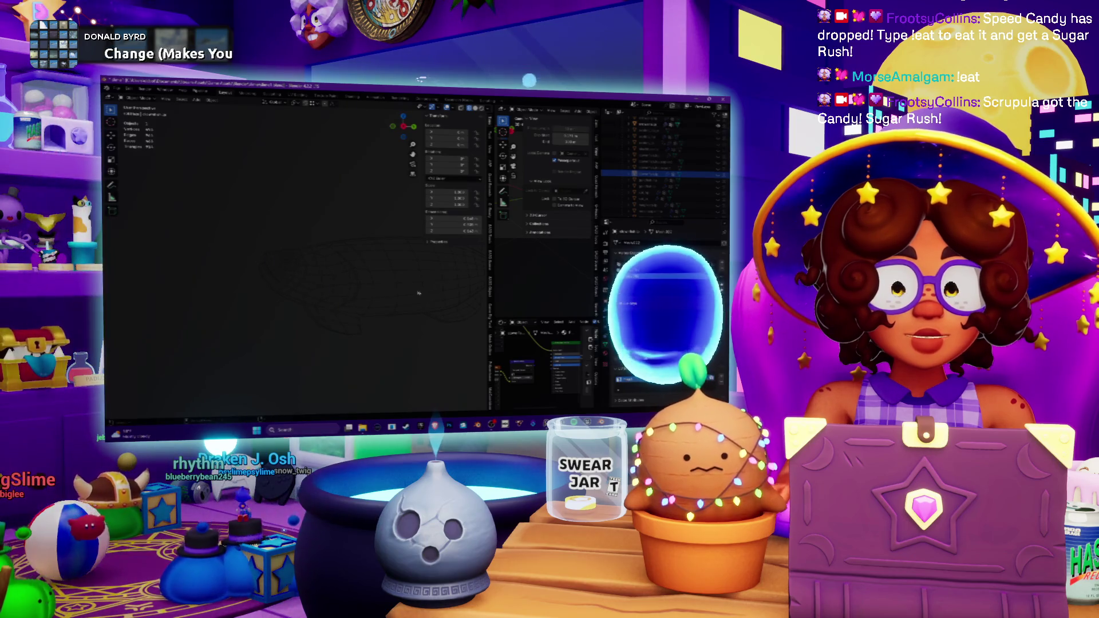
- Show the fish in solid shading, widen the viewport, and briefly check the squid reference board
key("shift+z")
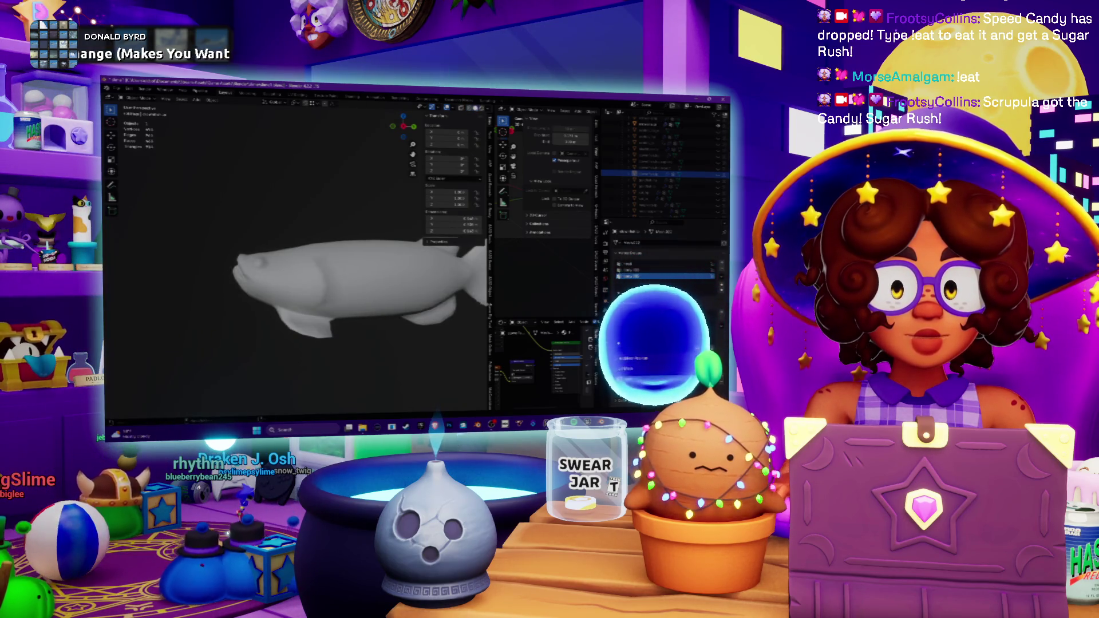
left_click_drag(491, 269, 556, 270)
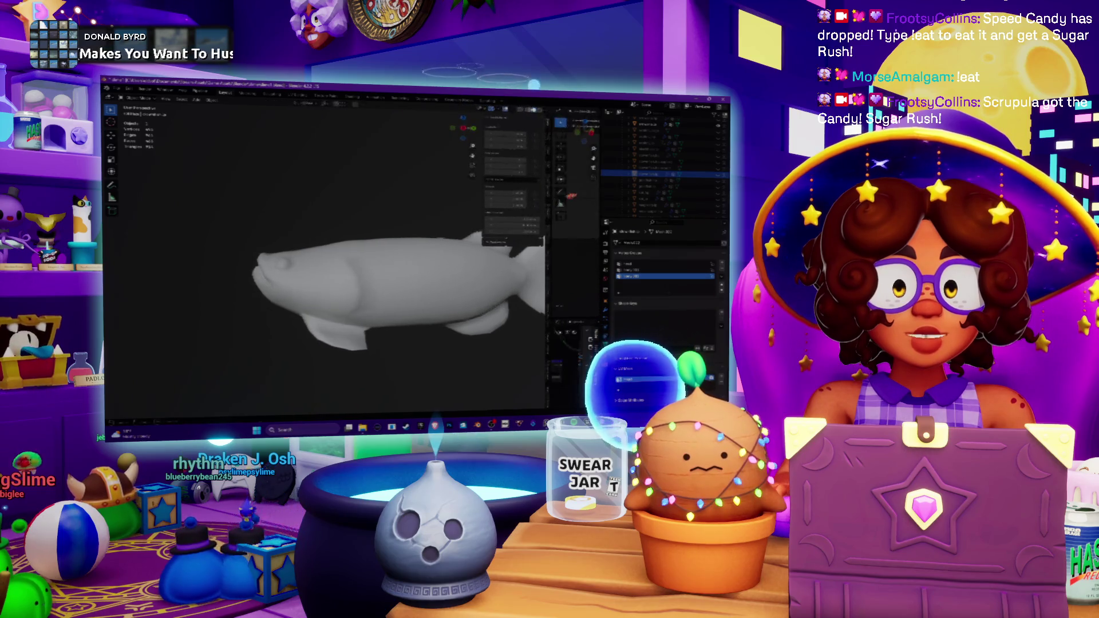
key("alt+Tab")
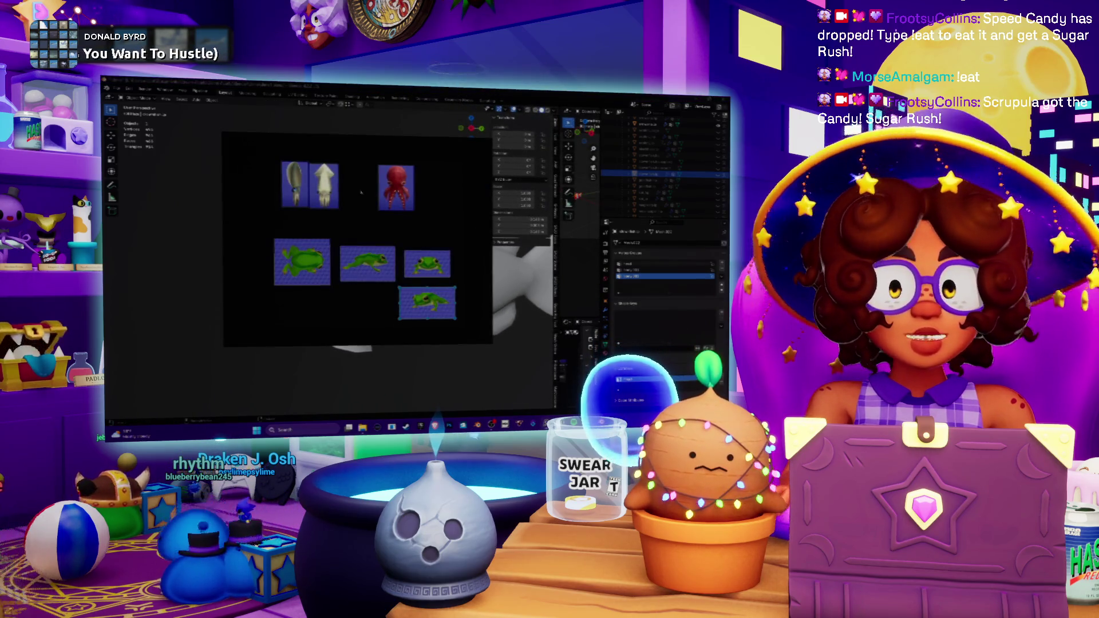
scroll(361, 193, "up", 5)
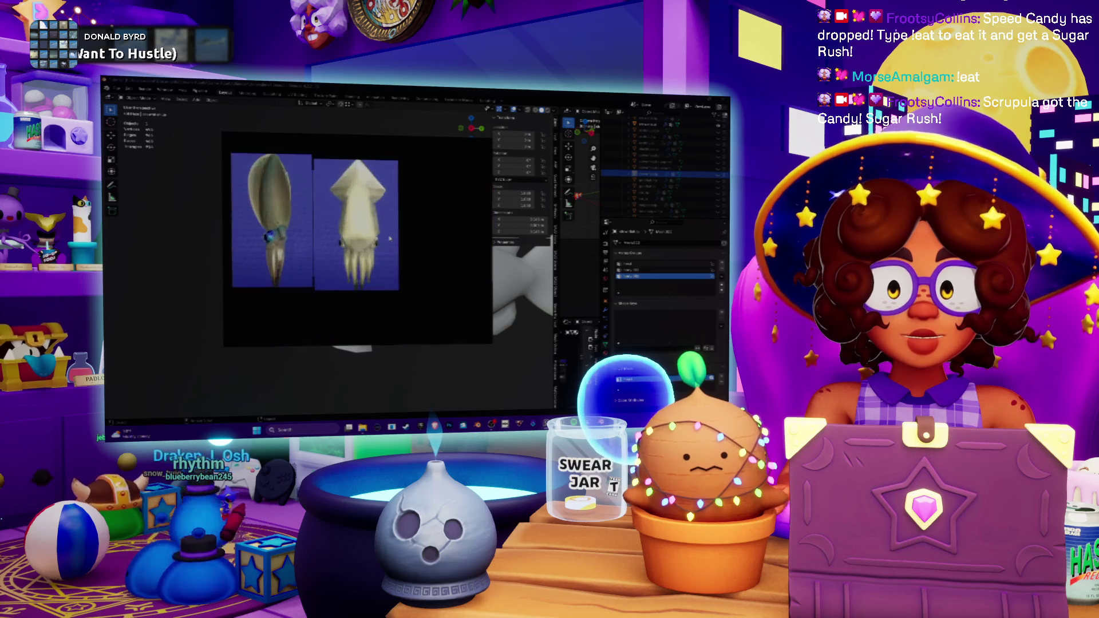
middle_click_drag(344, 229, 368, 233)
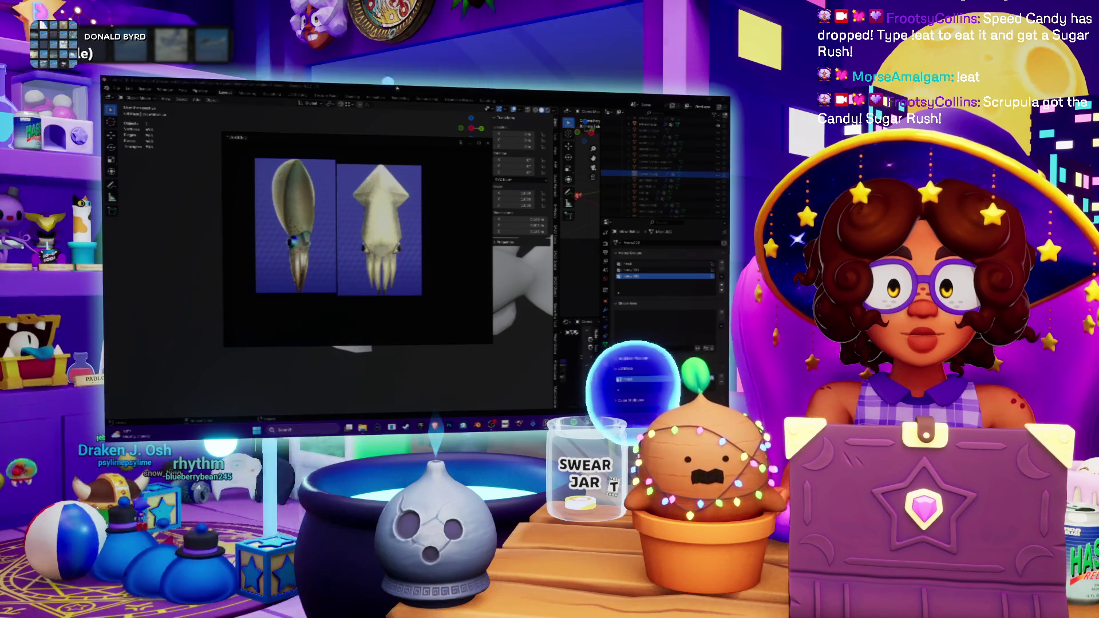
key("alt+Tab")
scroll(371, 244, "down", 4)
scroll(371, 244, "up", 2)
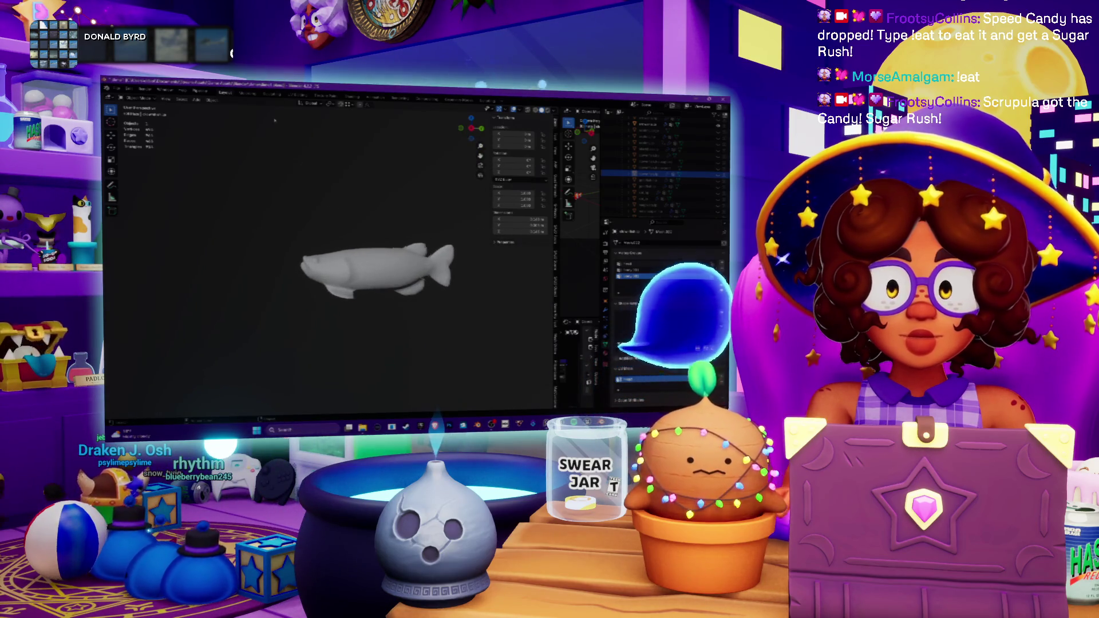
left_click(196, 100)
- Add a plane mesh and orbit the view down onto it, selecting the plane
mouse_move(213, 107)
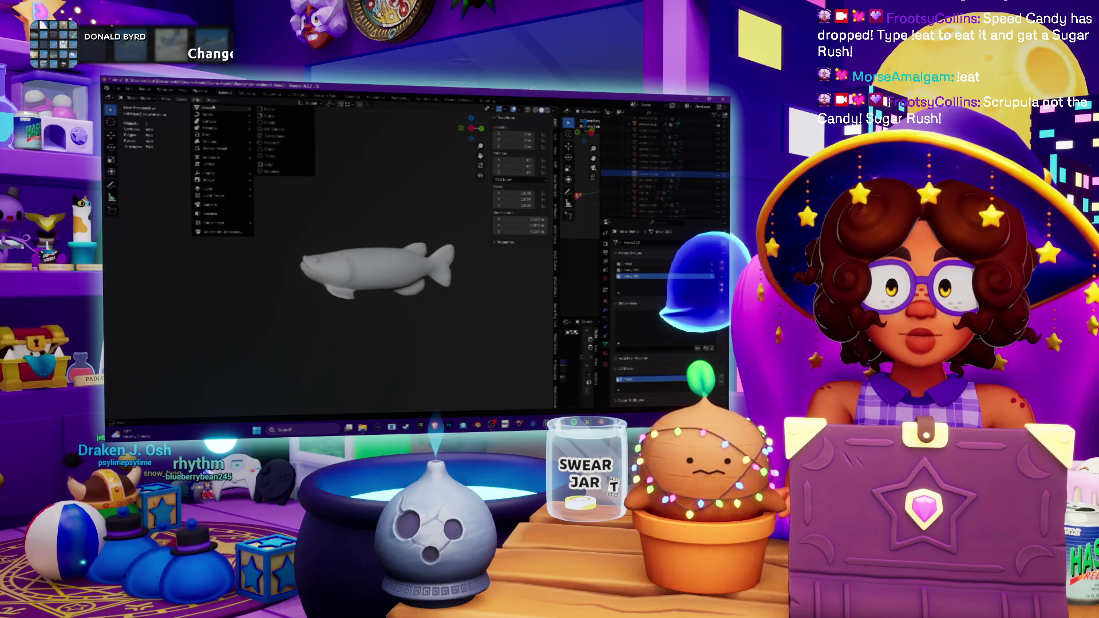
left_click(276, 114)
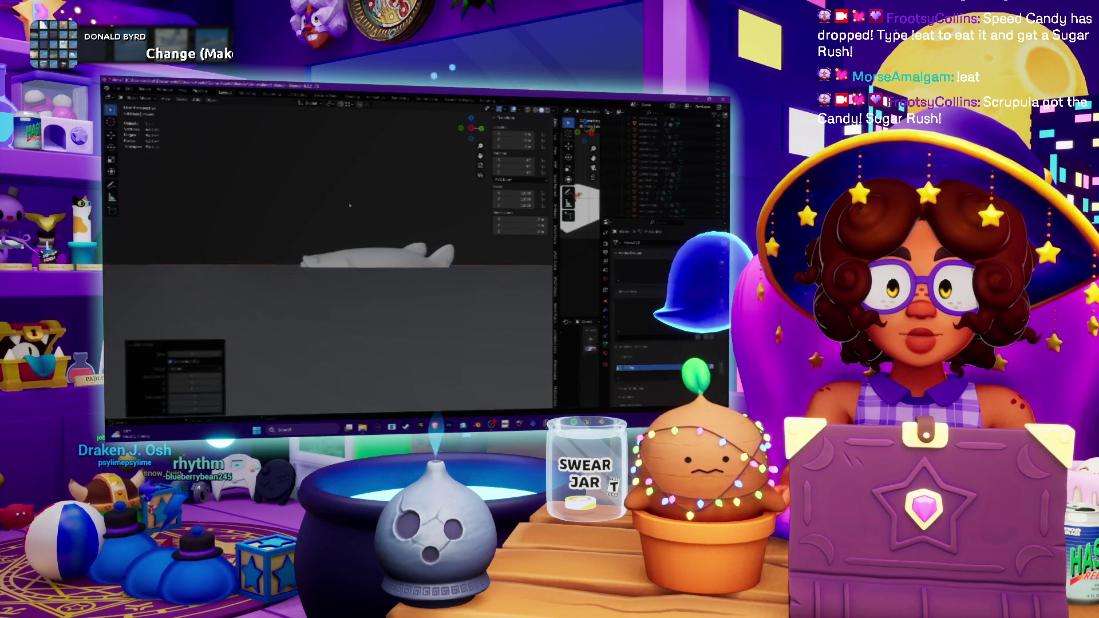
middle_click_drag(318, 219, 316, 235)
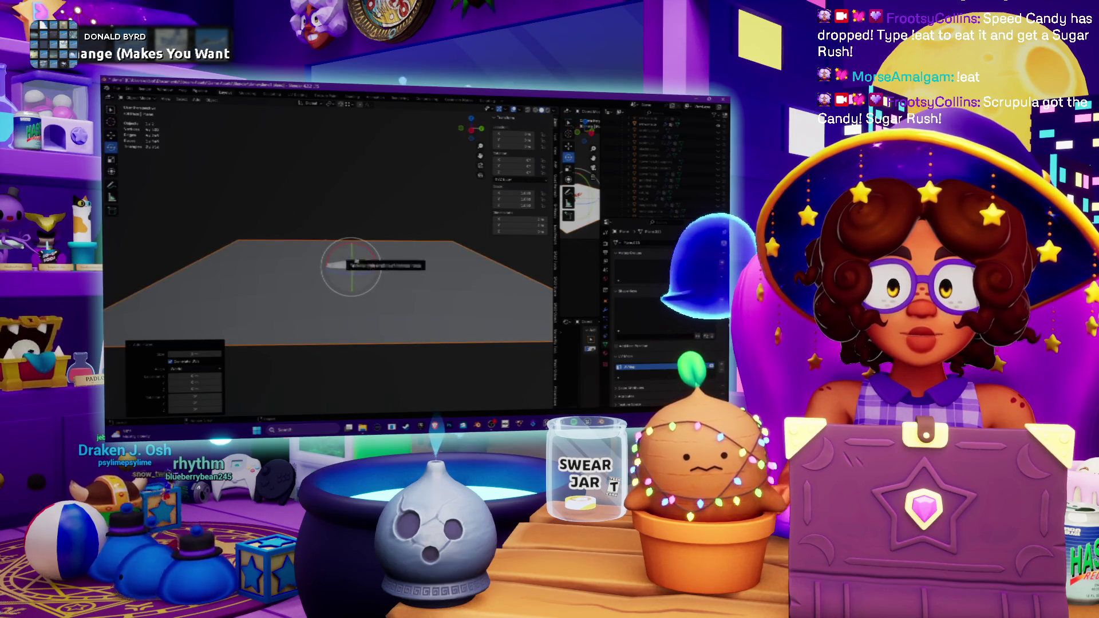
mouse_move(343, 265)
middle_mouse_down()
mouse_move(343, 310)
mouse_move(351, 269)
middle_mouse_up()
left_click(350, 294)
- Stand the plane upright with a 90° rotation about X and slide it along X
left_click_drag(360, 245, 360, 304)
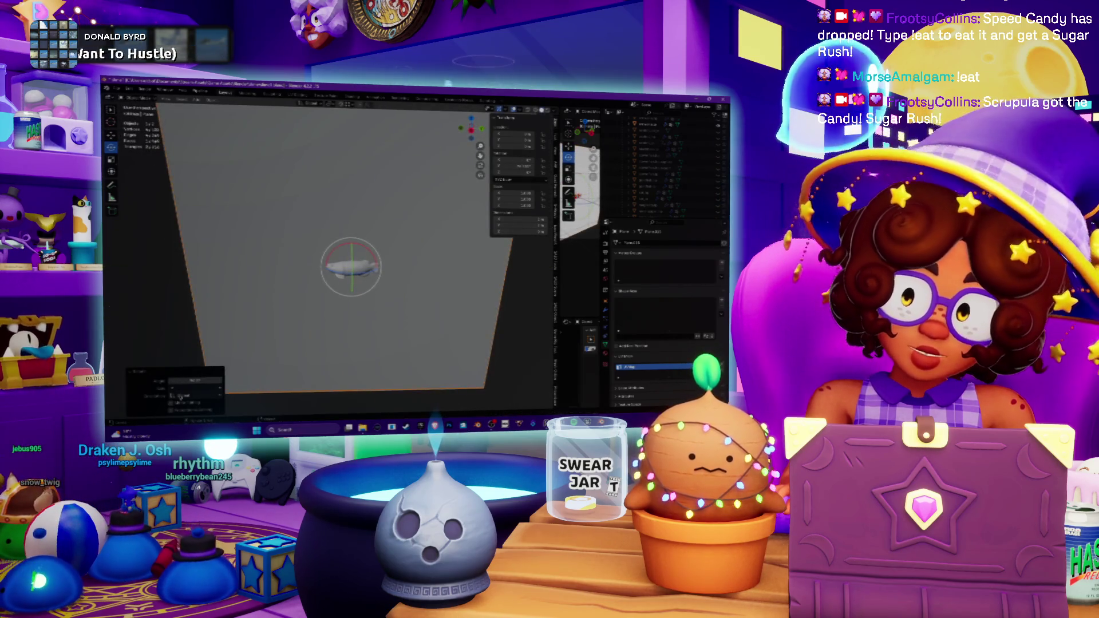
left_click_drag(195, 380, 206, 381)
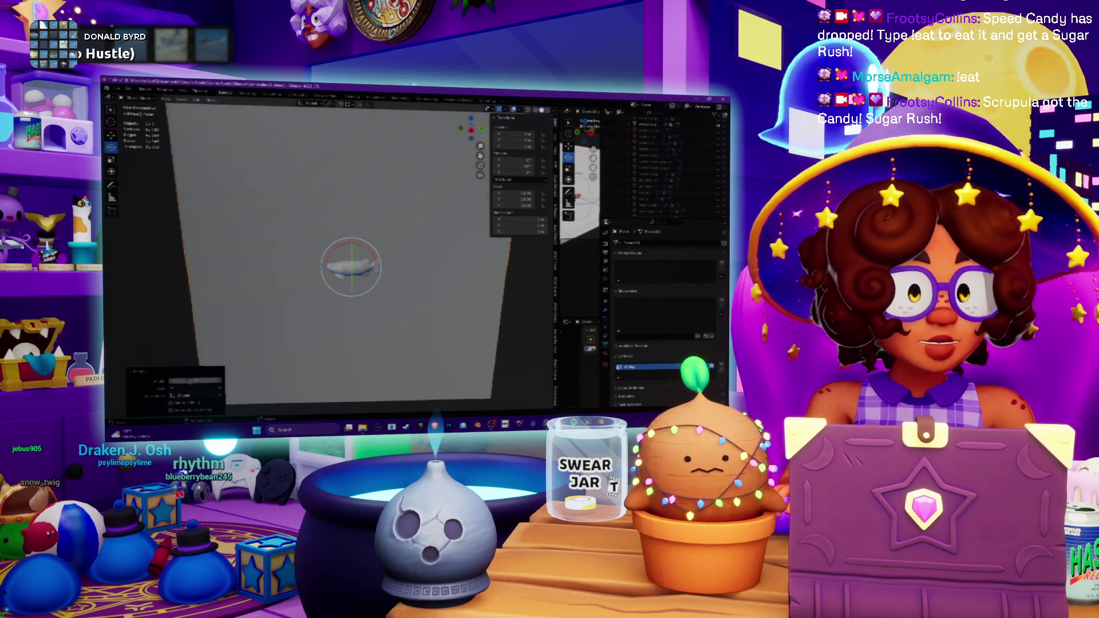
scroll(375, 256, "down", 10)
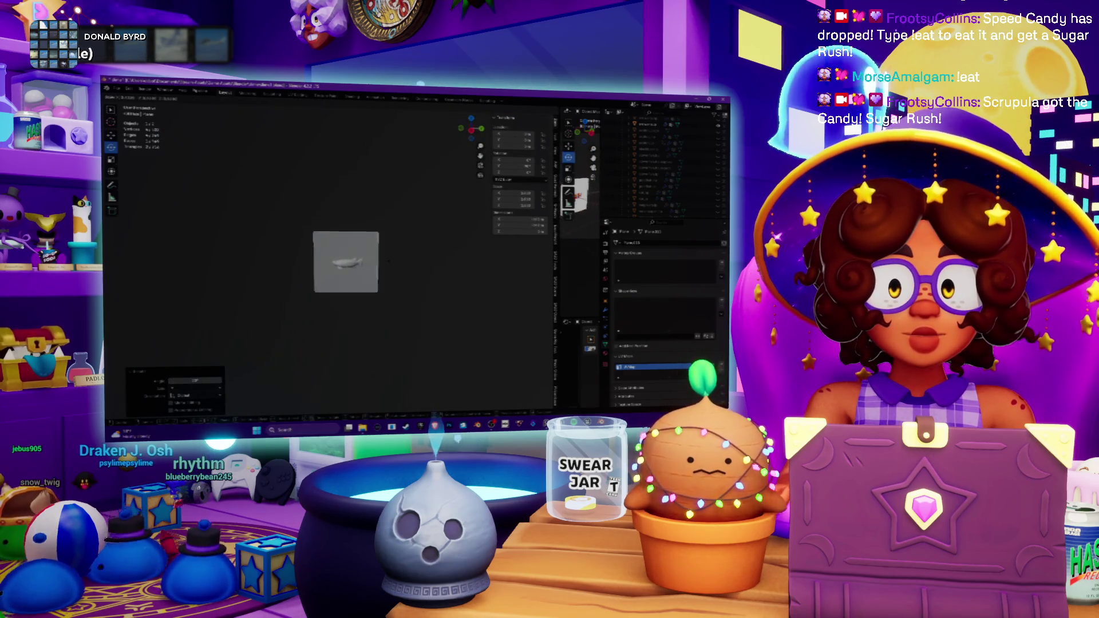
scroll(375, 256, "down", 2)
left_click(370, 260)
scroll(370, 259, "up", 4)
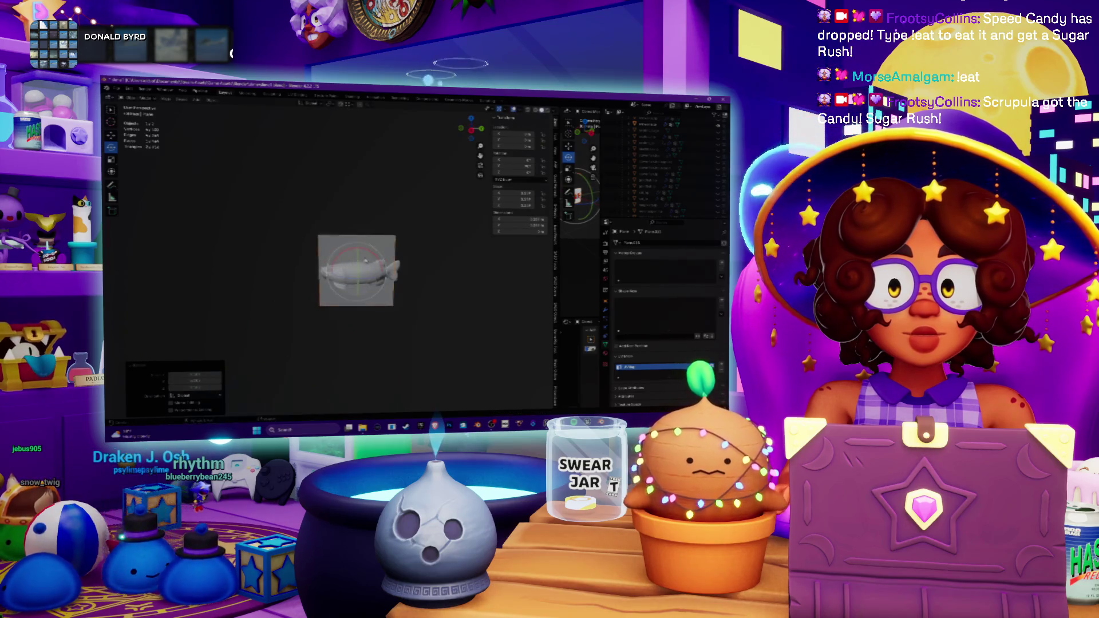
type("rx90")
key("Return")
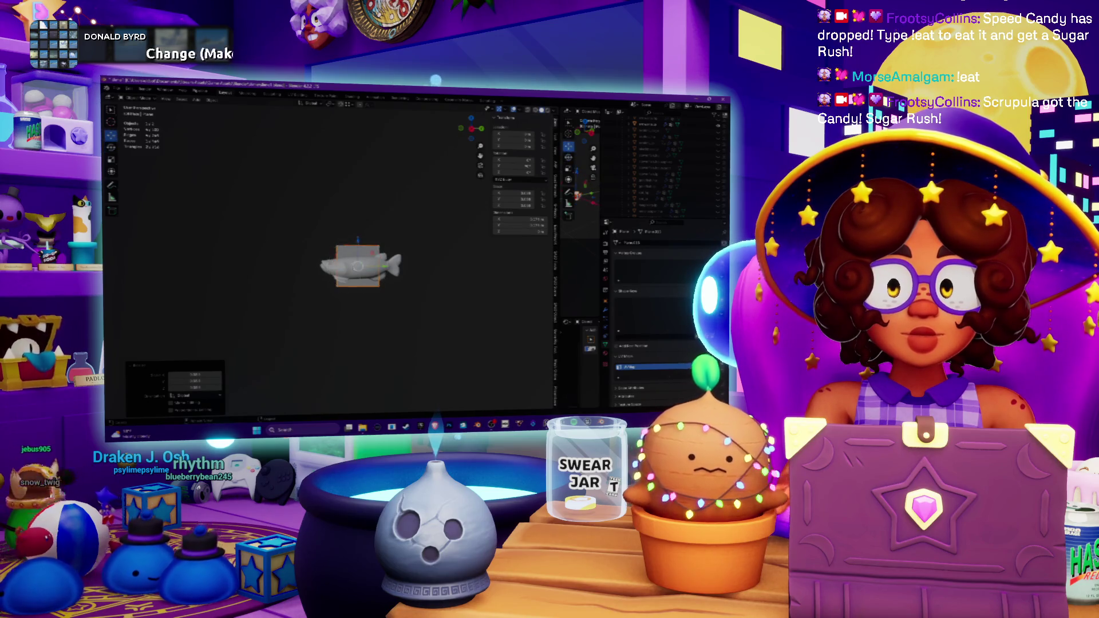
key("g")
key("x")
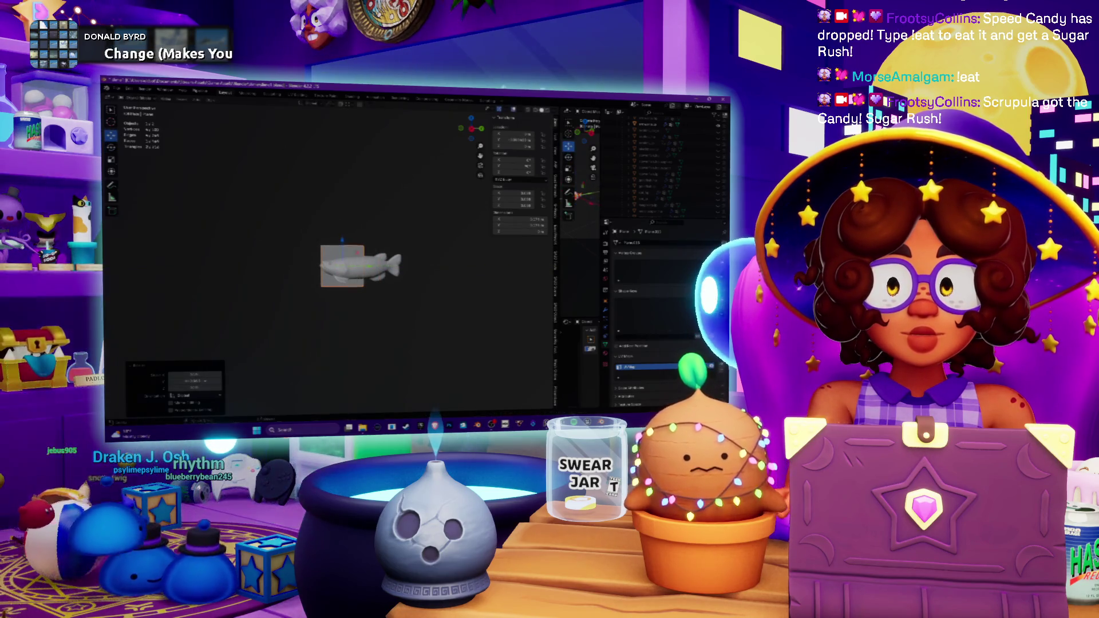
- Apply All Transforms to the plane, zoom in on the fish, and enter Edit Mode
left_click(211, 100)
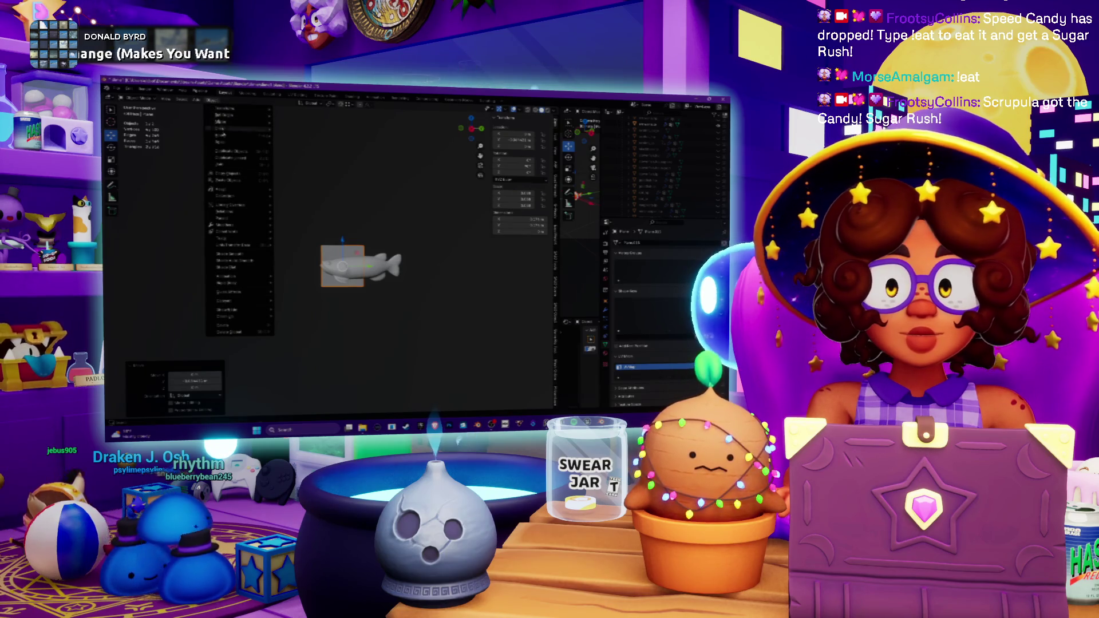
mouse_move(223, 135)
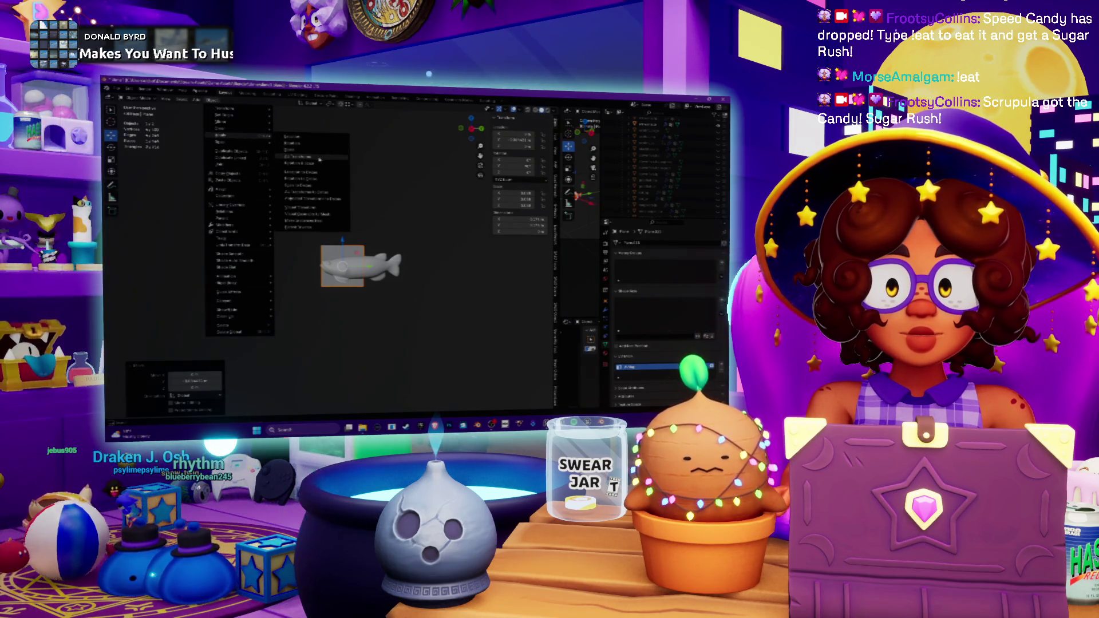
left_click(319, 159)
scroll(339, 241, "up", 6)
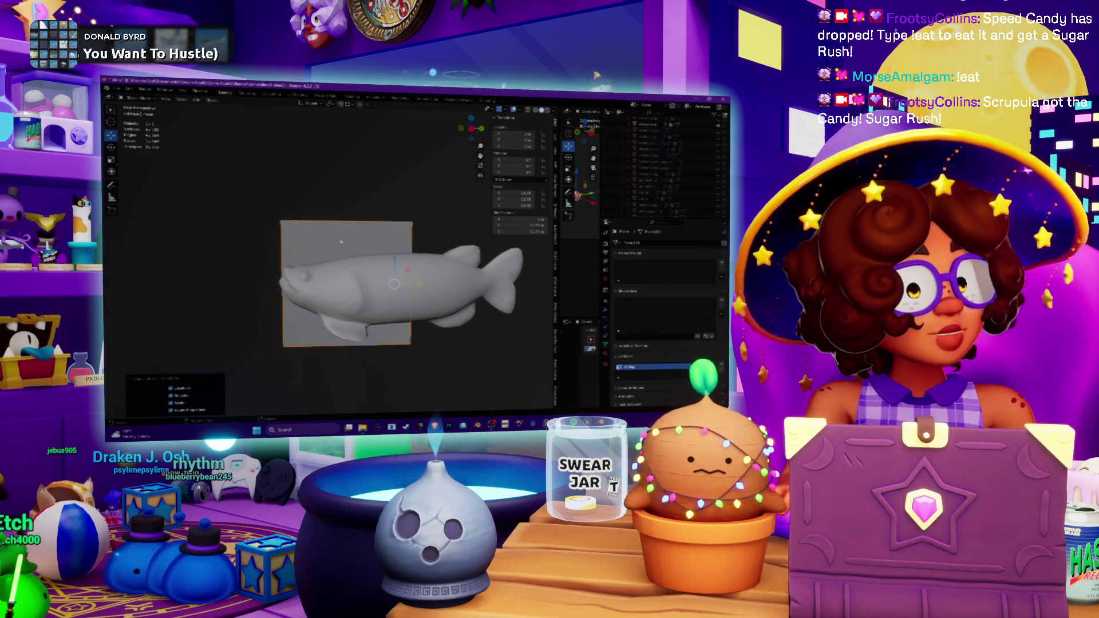
middle_click_drag(401, 275, 409, 255)
scroll(401, 260, "down", 2)
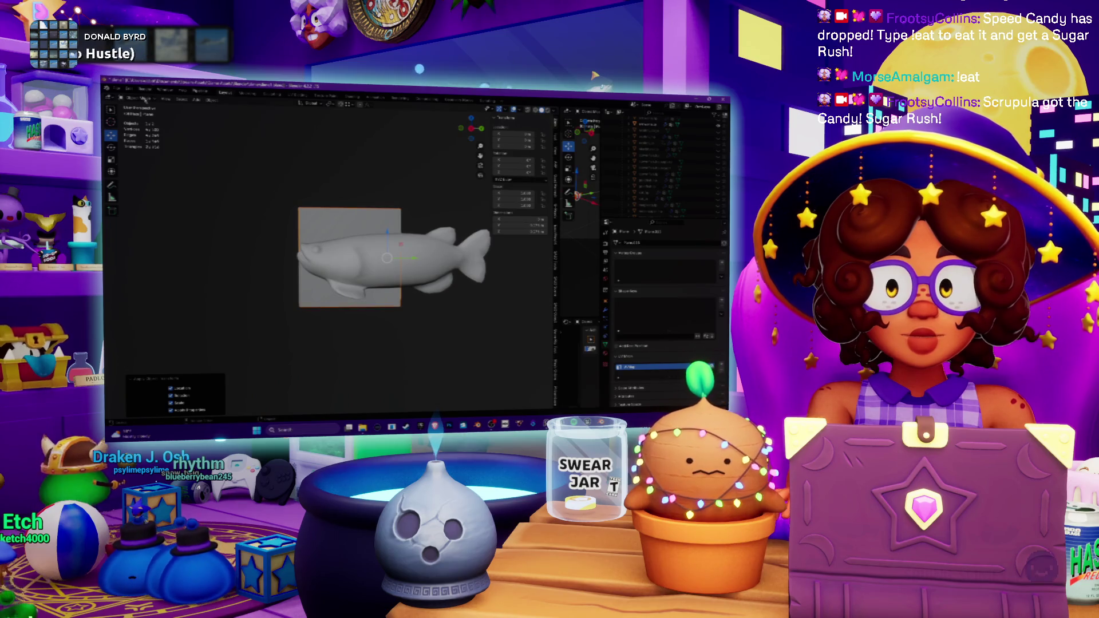
left_click(145, 100)
left_click(145, 105)
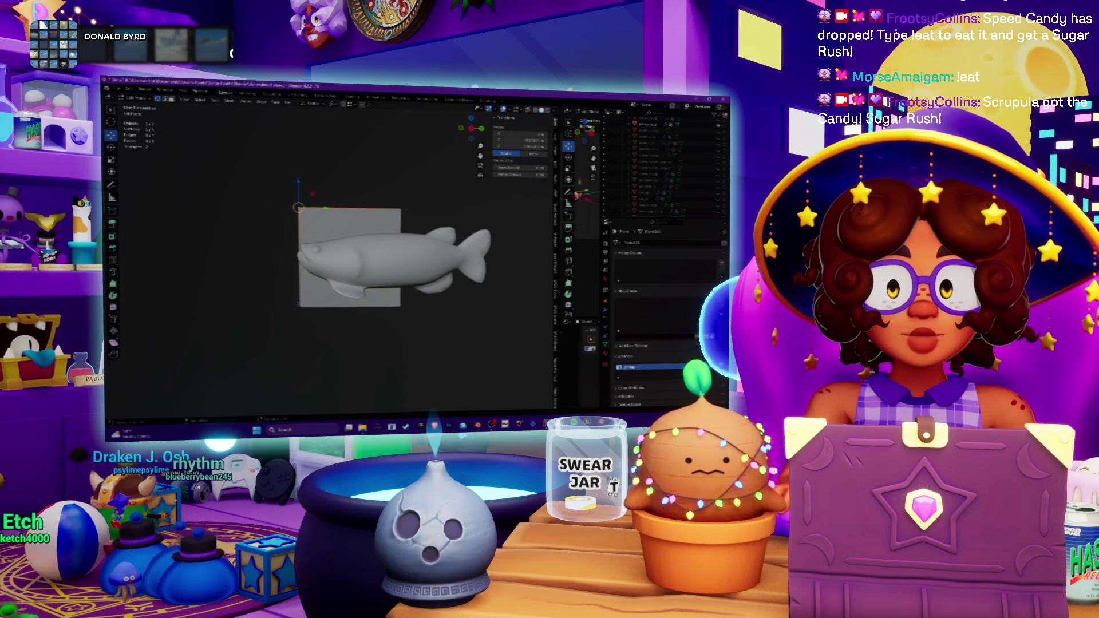
- Scale the plane's vertices along Z to taper it around the fish
key("shift+space")
key("s")
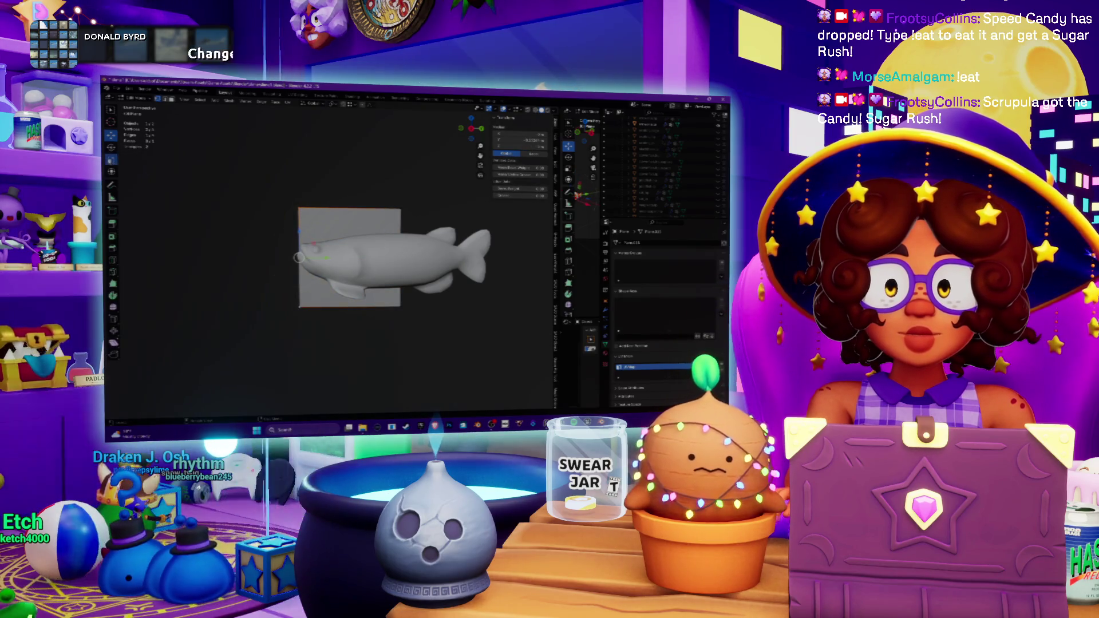
key("z")
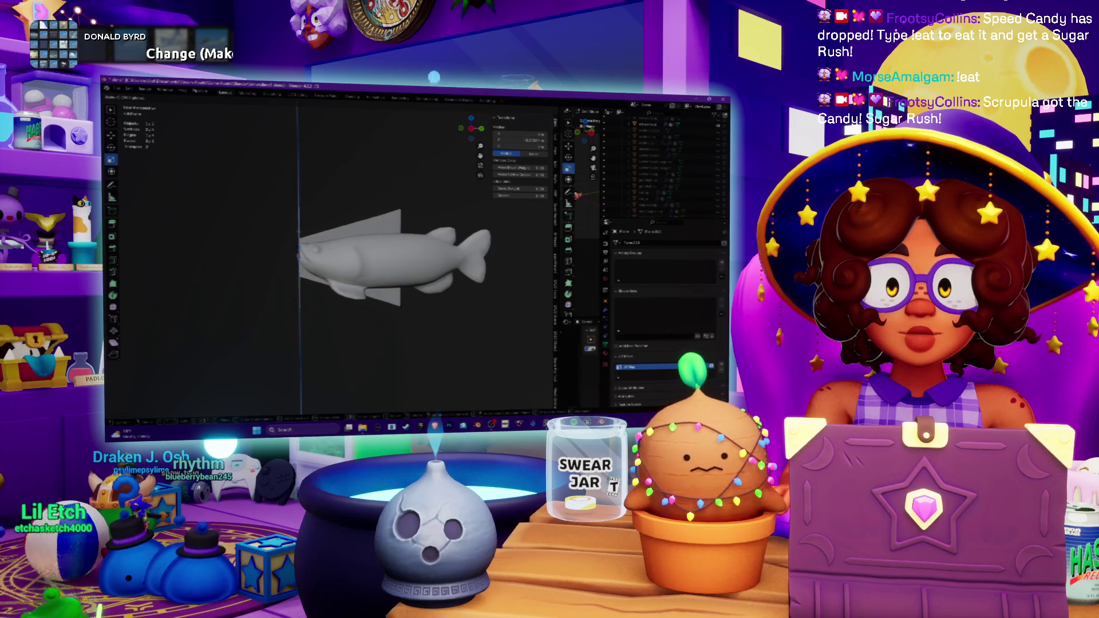
key("Return")
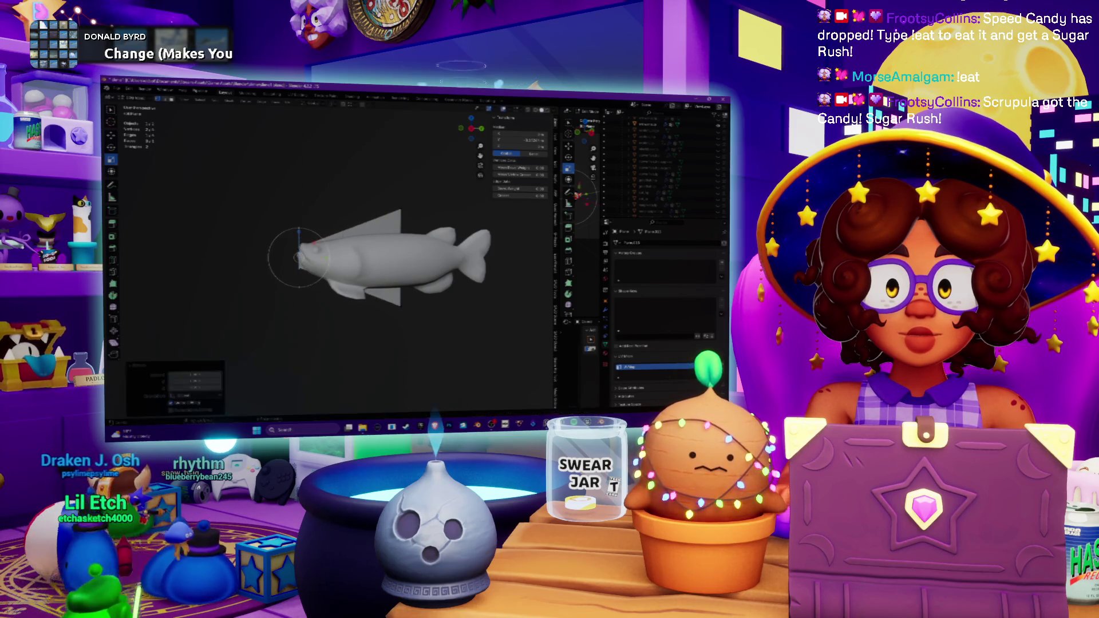
- Rotate the part above the fish's back about Z, then bring up the squid reference images
left_click(401, 207)
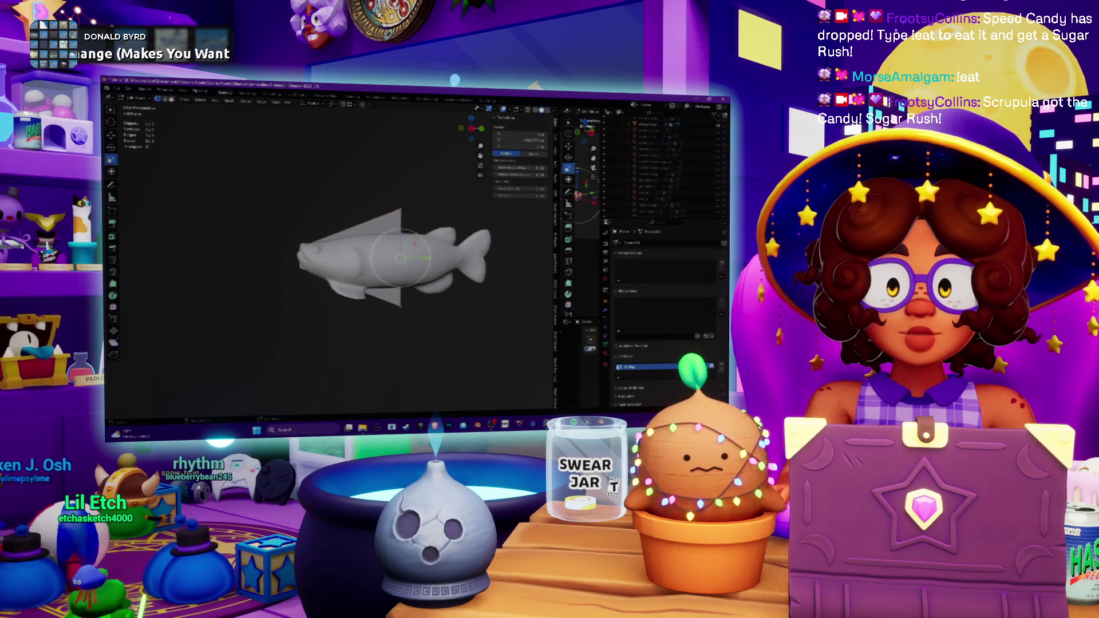
key("r")
key("z")
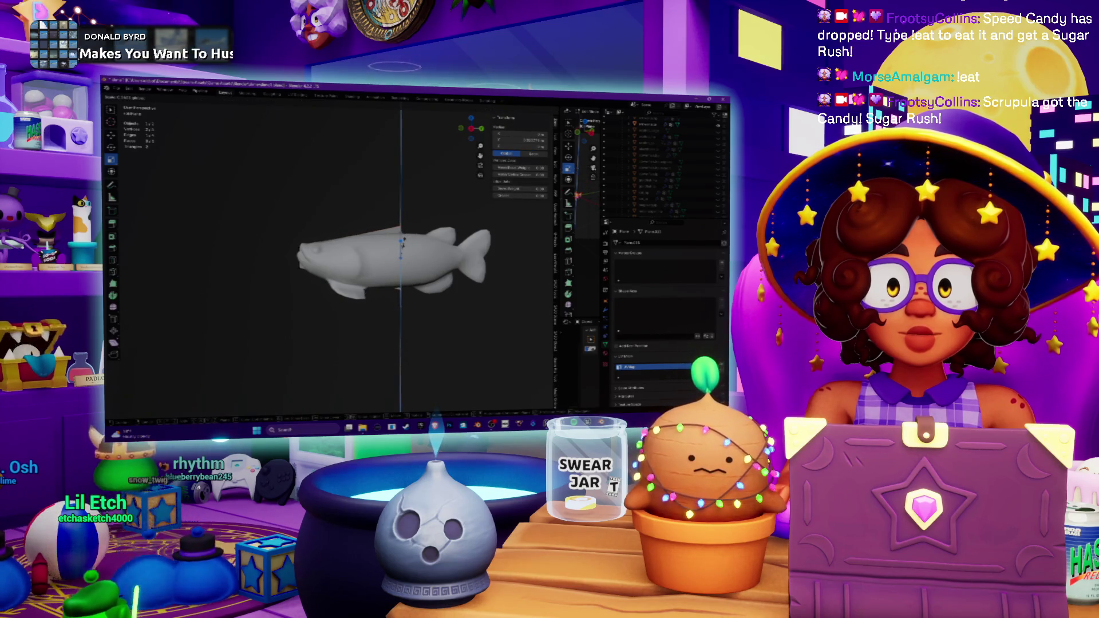
key("Return")
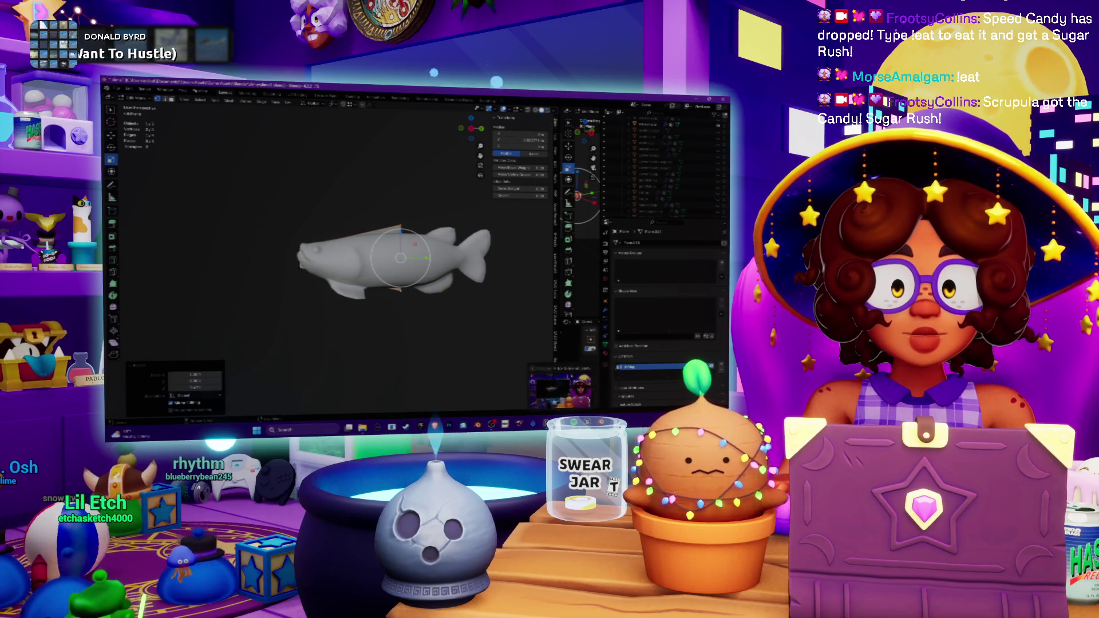
left_click(560, 386)
scroll(335, 239, "up", 1)
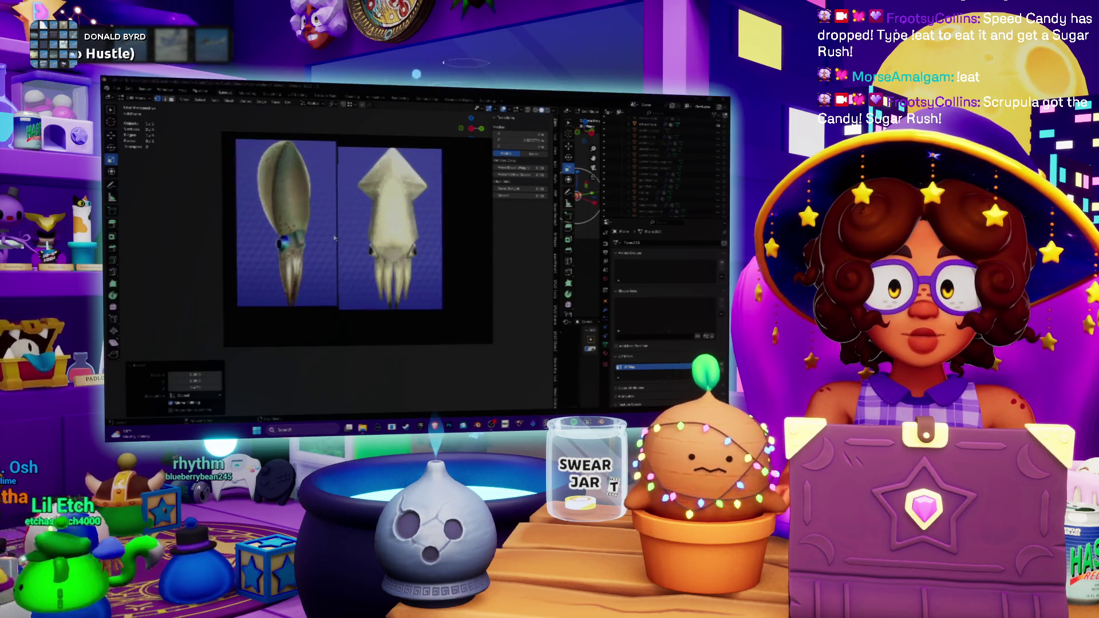
- Zoom in and out on the two squid reference images in PureRef, then hide them and return to Blender
scroll(336, 237, "up", 2)
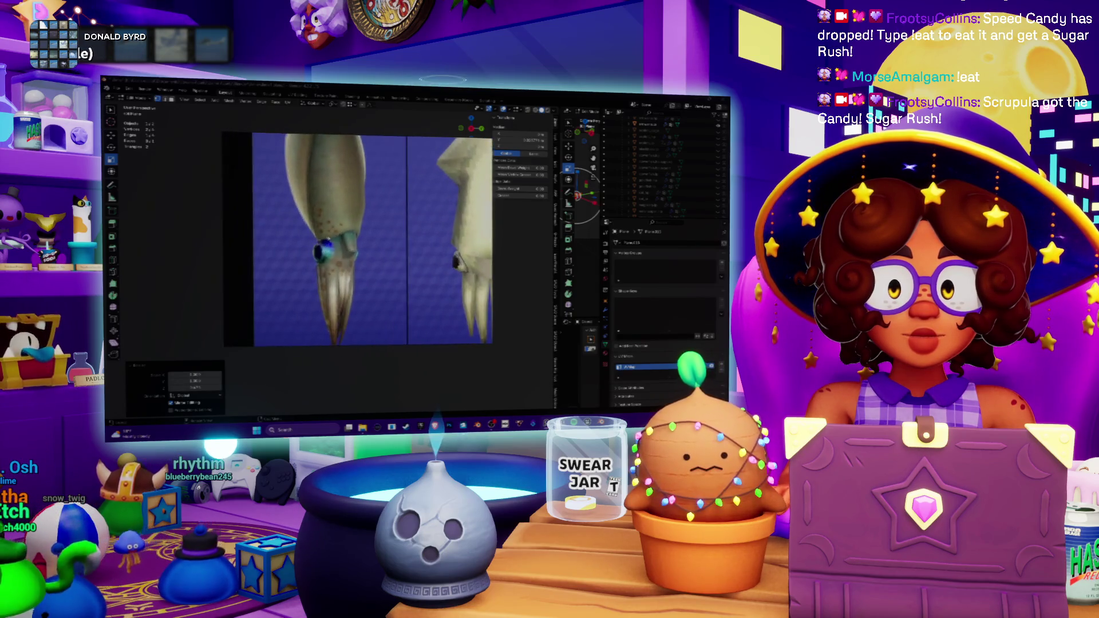
scroll(336, 241, "down", 3)
scroll(335, 240, "up", 2)
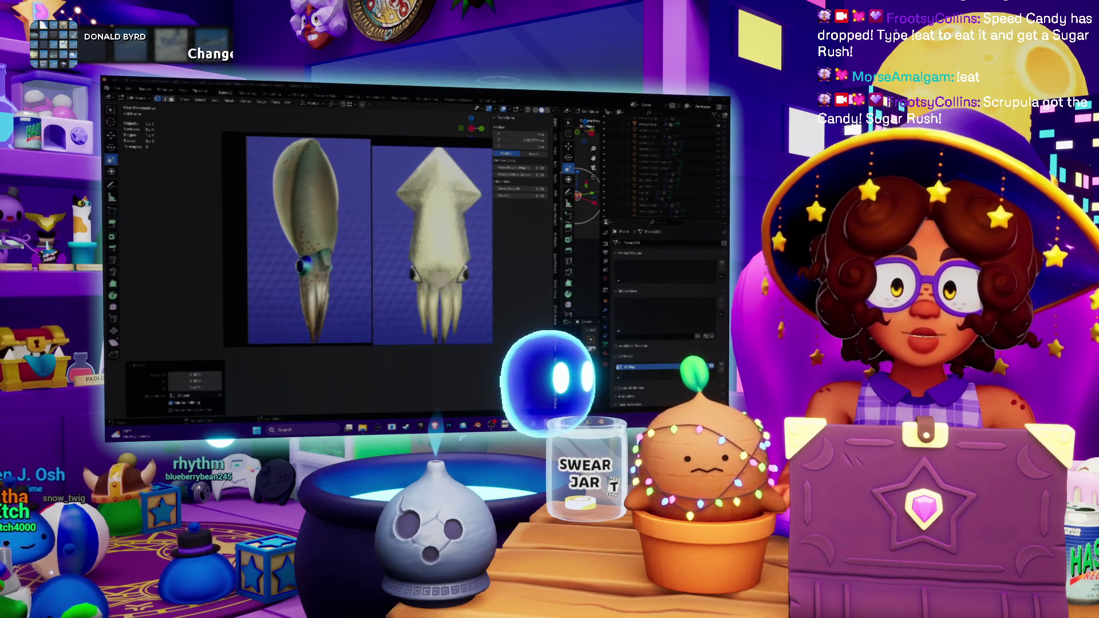
scroll(343, 240, "up", 3)
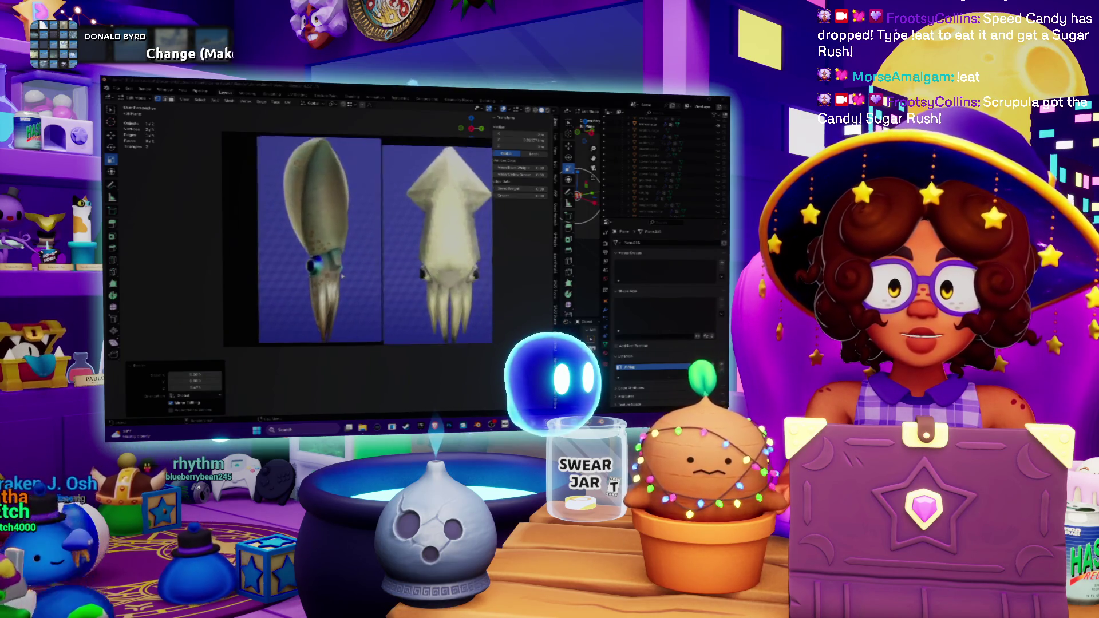
scroll(344, 241, "down", 2)
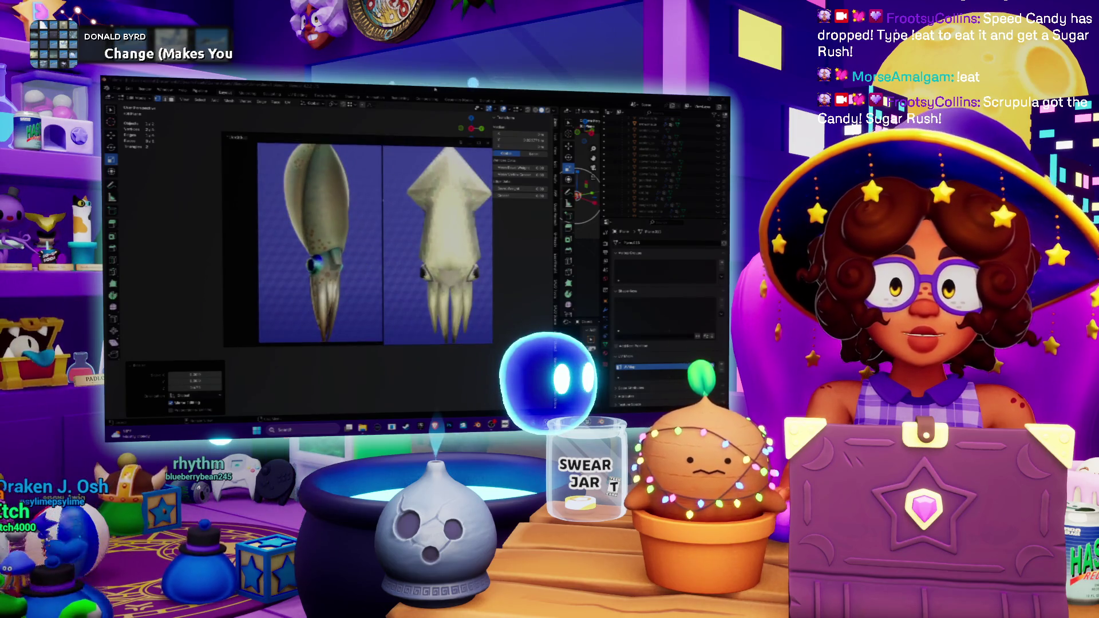
key("alt+Tab")
mouse_move(400, 258)
middle_mouse_down()
mouse_move(393, 277)
mouse_move(378, 277)
mouse_move(430, 253)
mouse_move(394, 263)
middle_mouse_up()
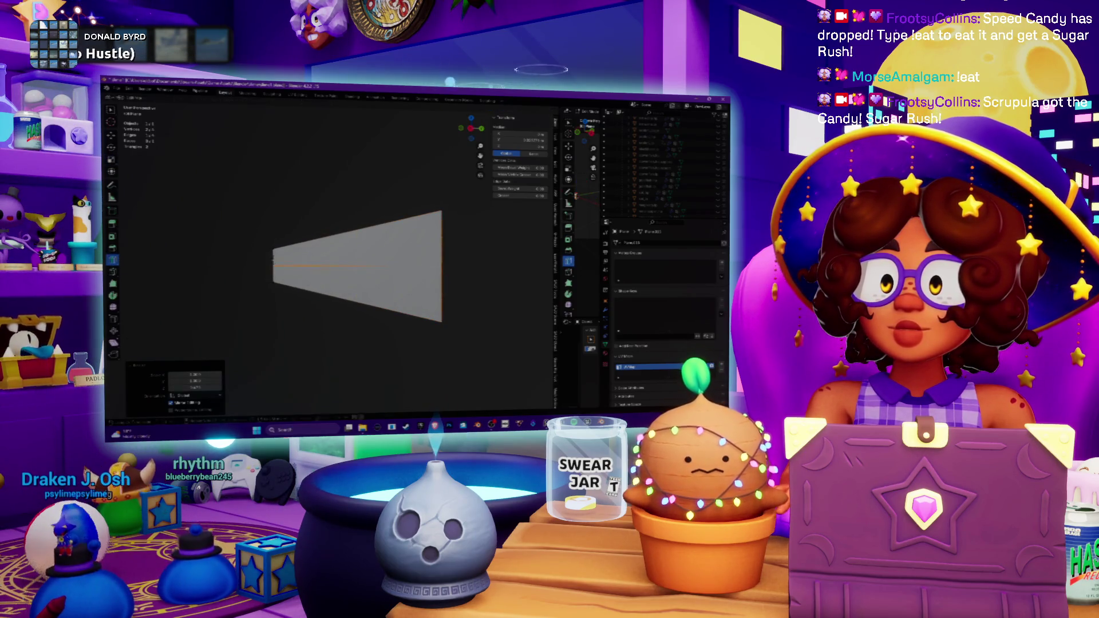
- Cut a centred edge loop lengthwise through the middle of the wedge-shaped plane
left_click(441, 266)
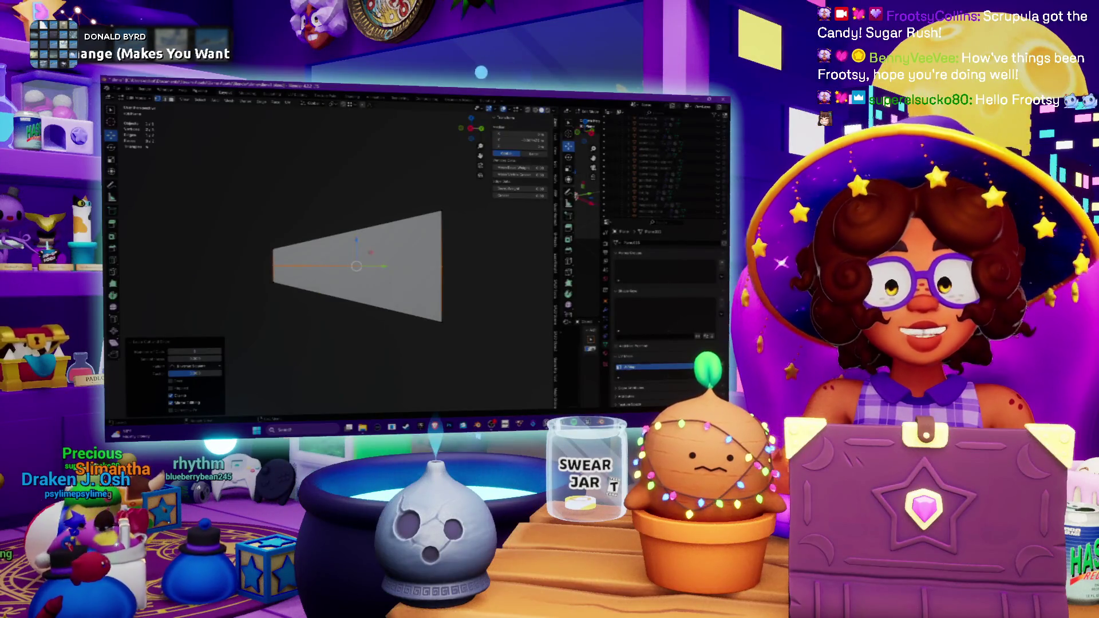
middle_click_drag(355, 263, 304, 263)
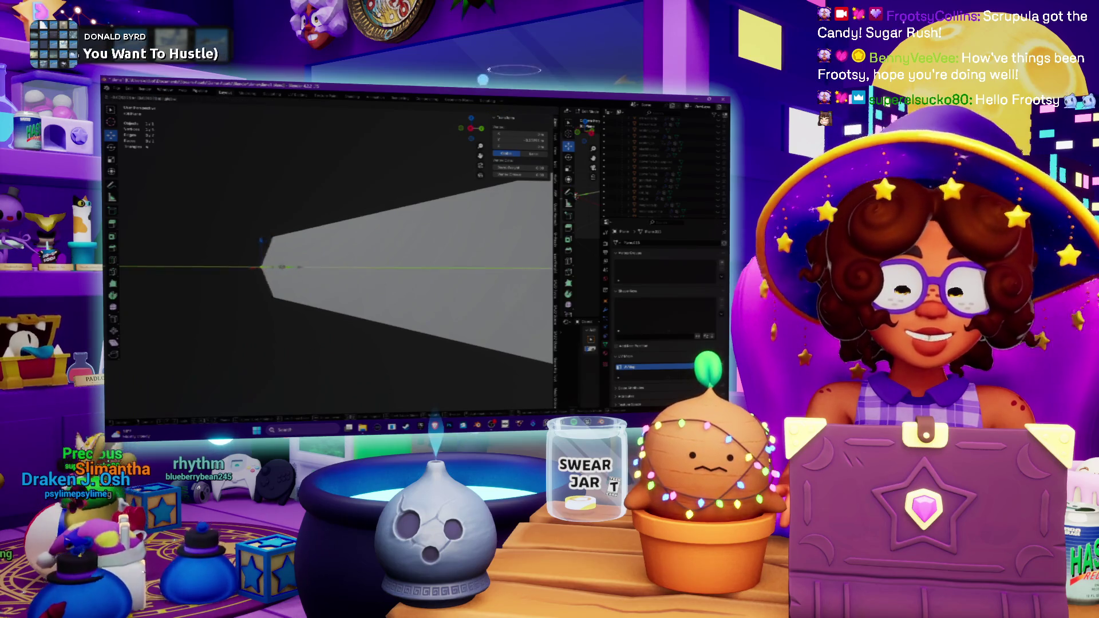
key("Tab")
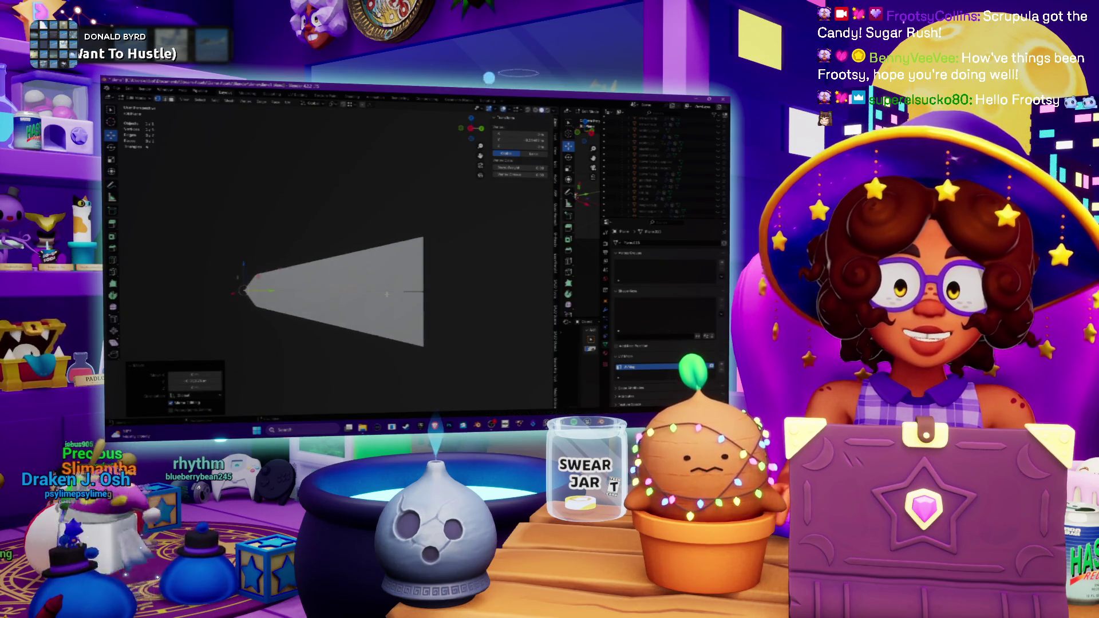
scroll(349, 263, "up", 2)
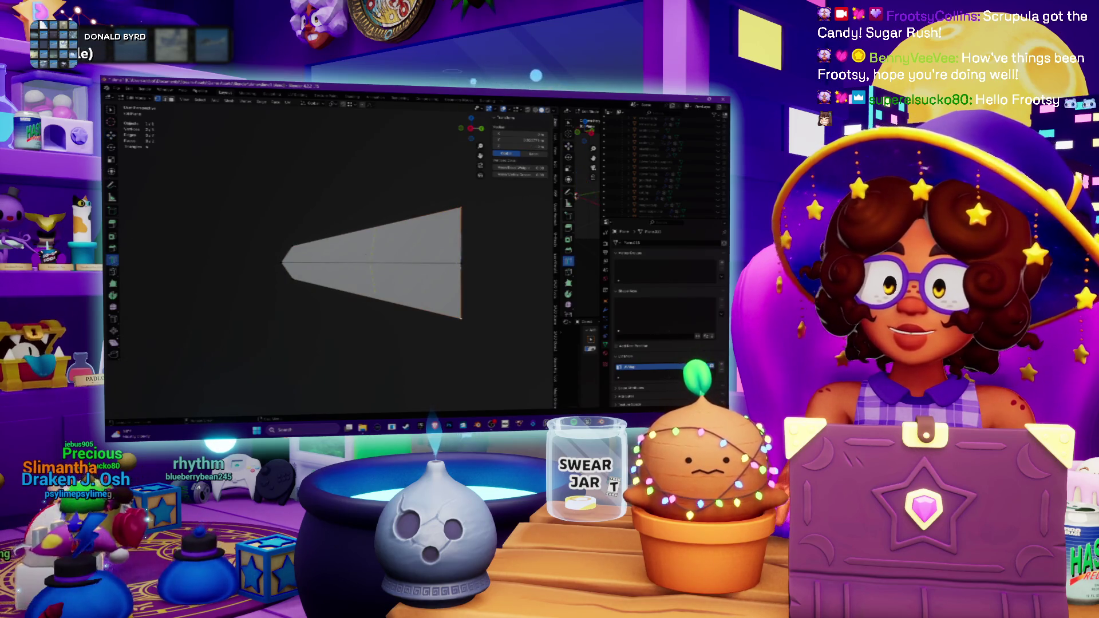
left_click(360, 253)
right_click(360, 253)
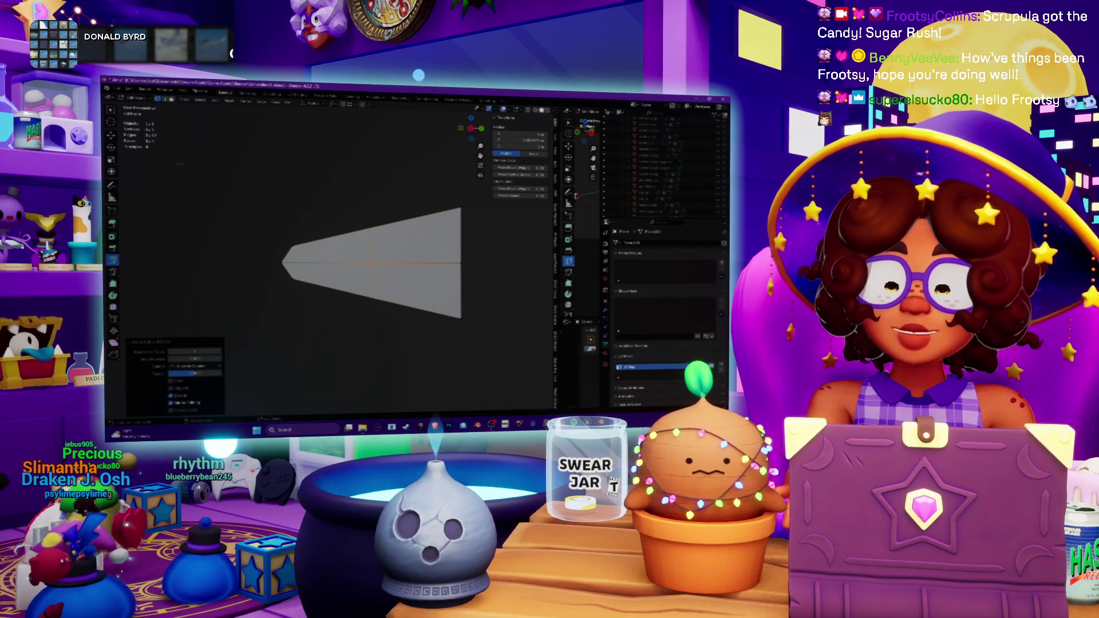
right_click(373, 262)
key("c")
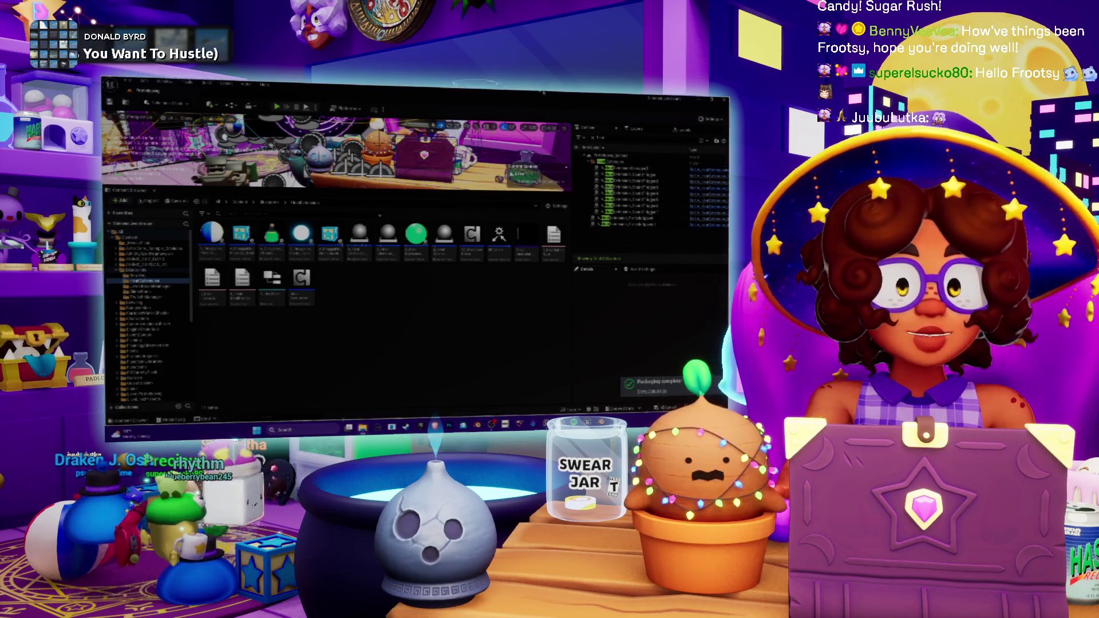
- Switch from the Unreal Editor over to File Explorer
key("alt+Tab")
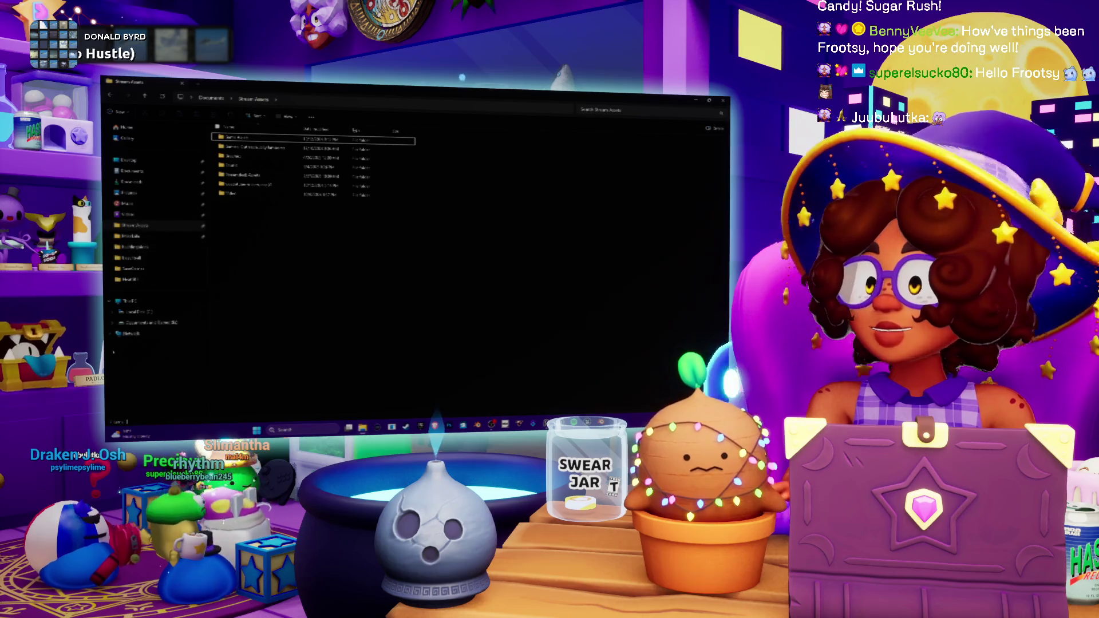
- Browse from the drives into the Twitch Livestream folder, then return to the Unreal Editor
left_click(150, 323)
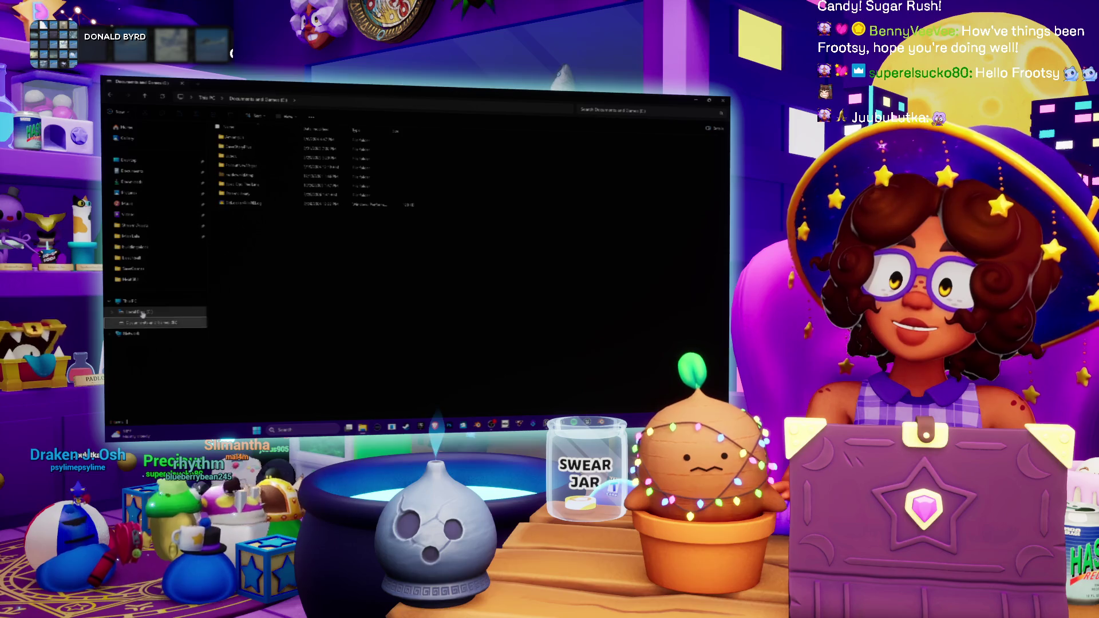
left_click(142, 313)
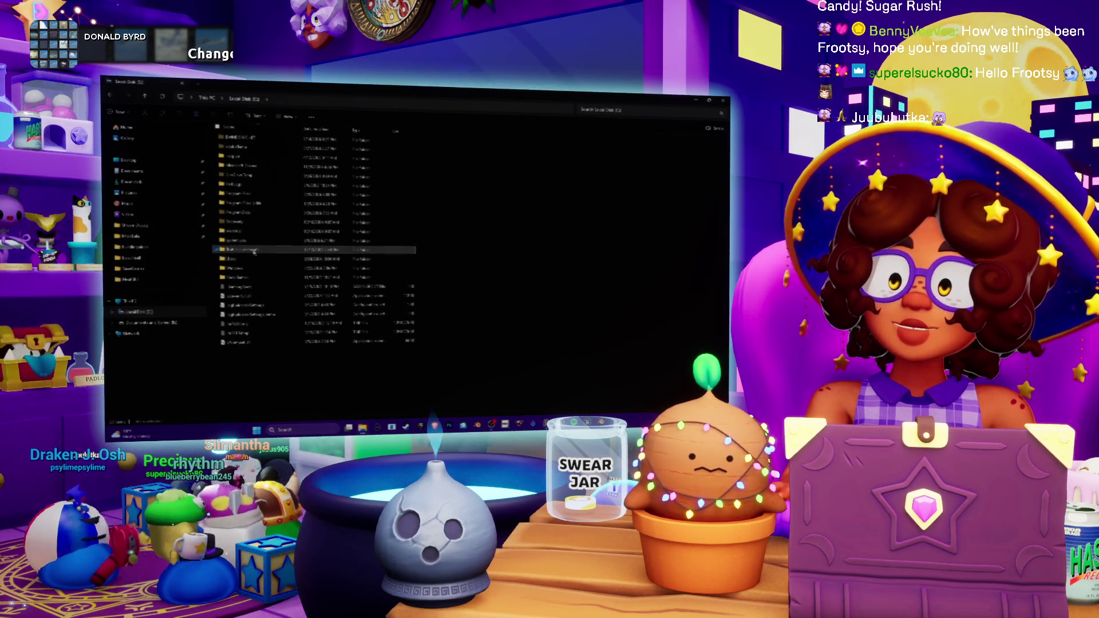
double_click(253, 251)
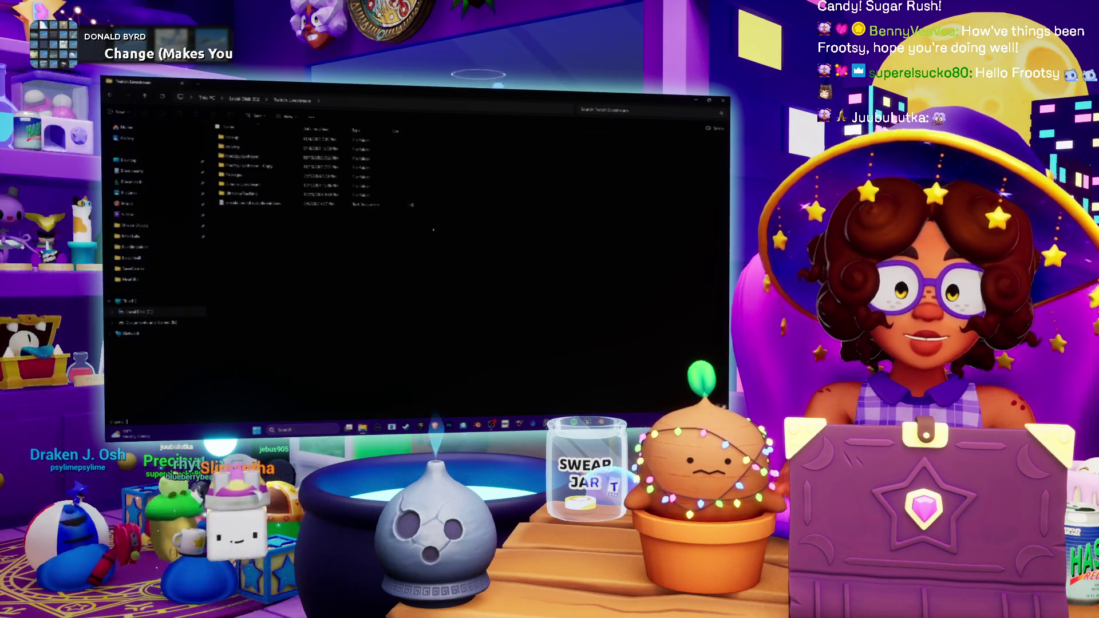
key("alt+Tab")
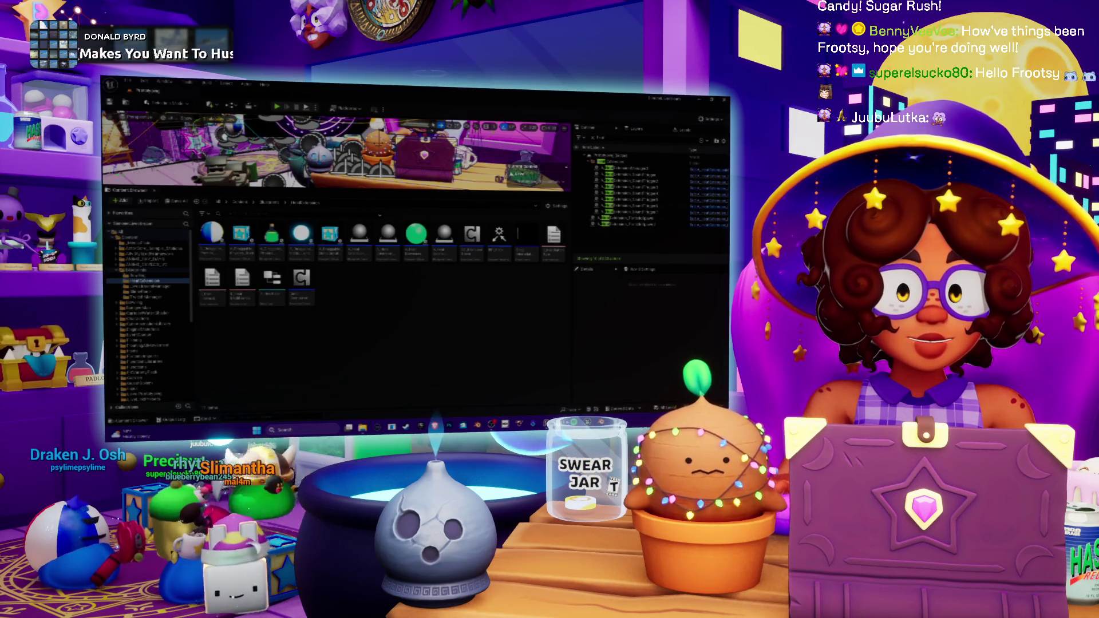
- Switch to File Explorer showing the Twitch Livestream project files
key("alt+Tab")
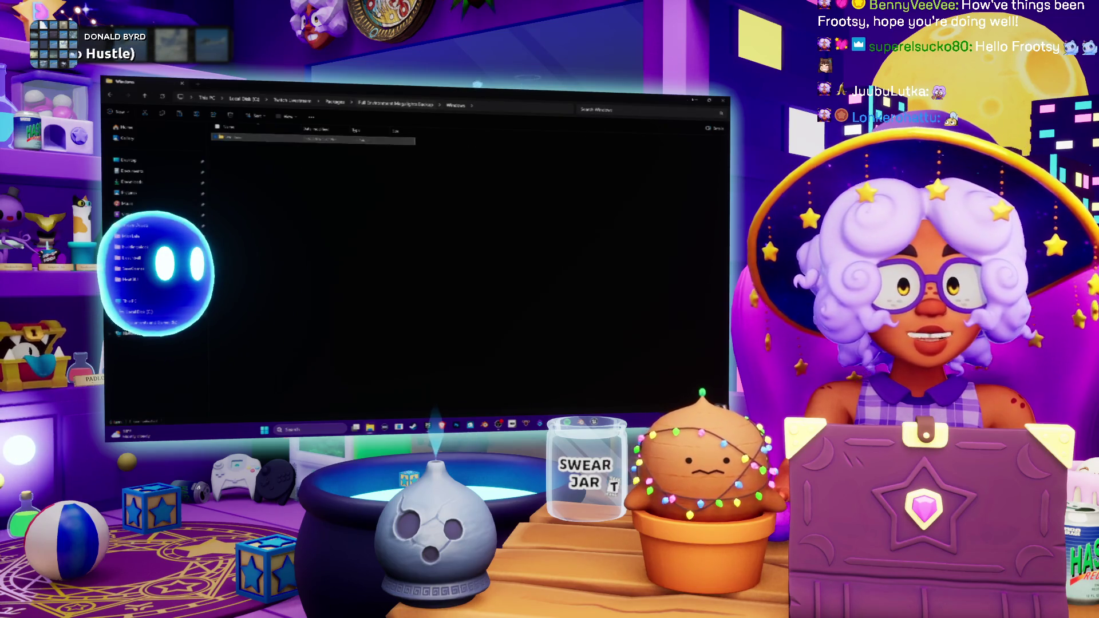
- Return to Blender's fish mesh briefly, then switch over to the Spotify music player
key("alt+Tab")
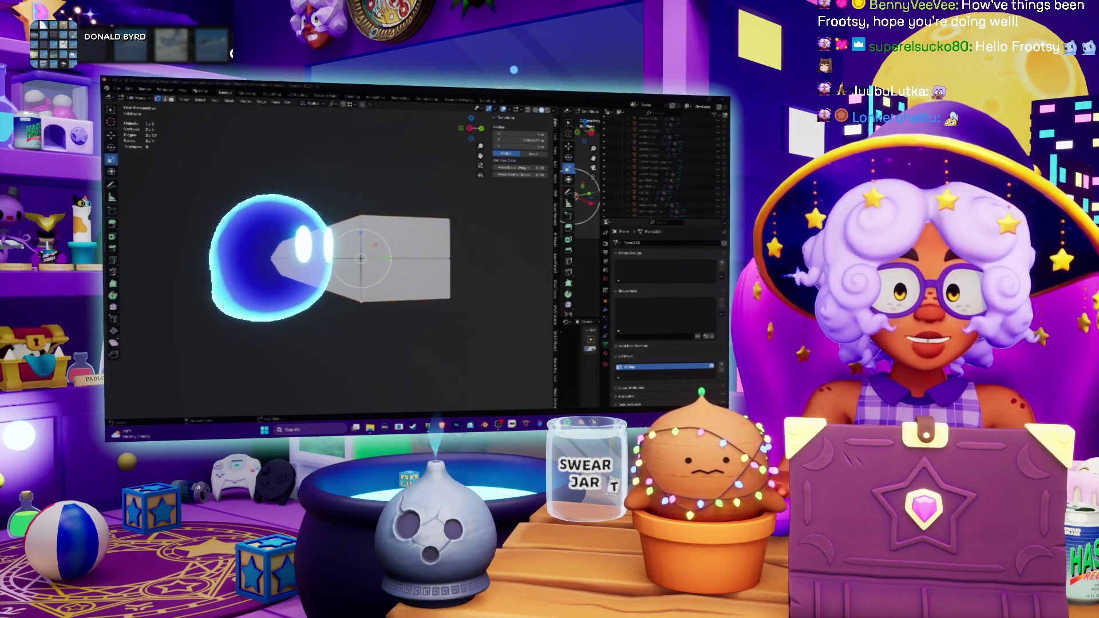
key("super")
key("Escape")
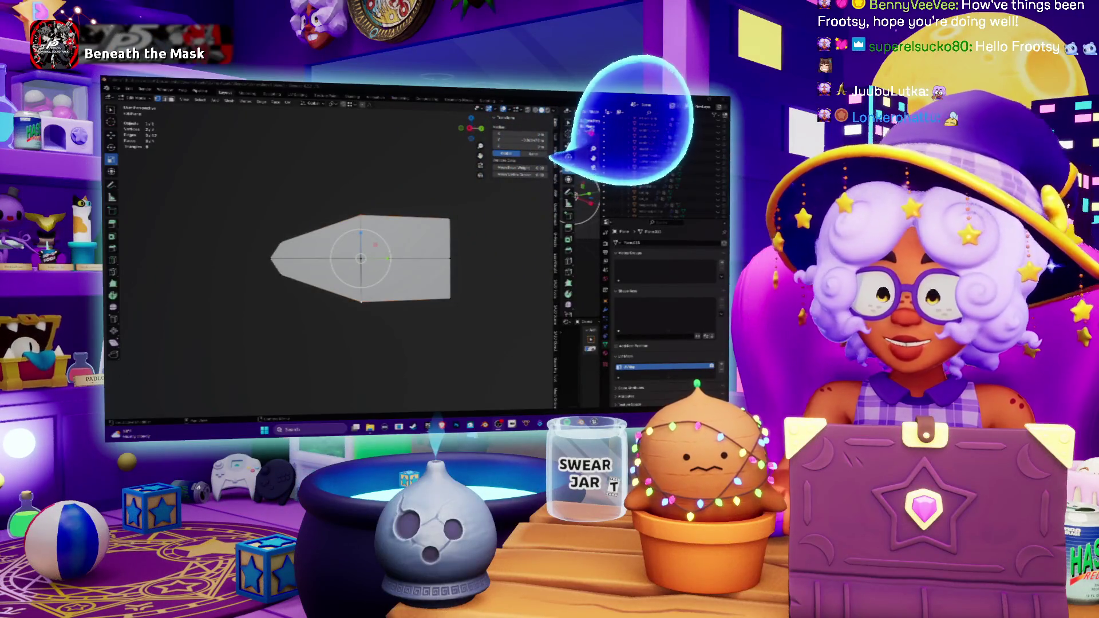
key("alt+Tab")
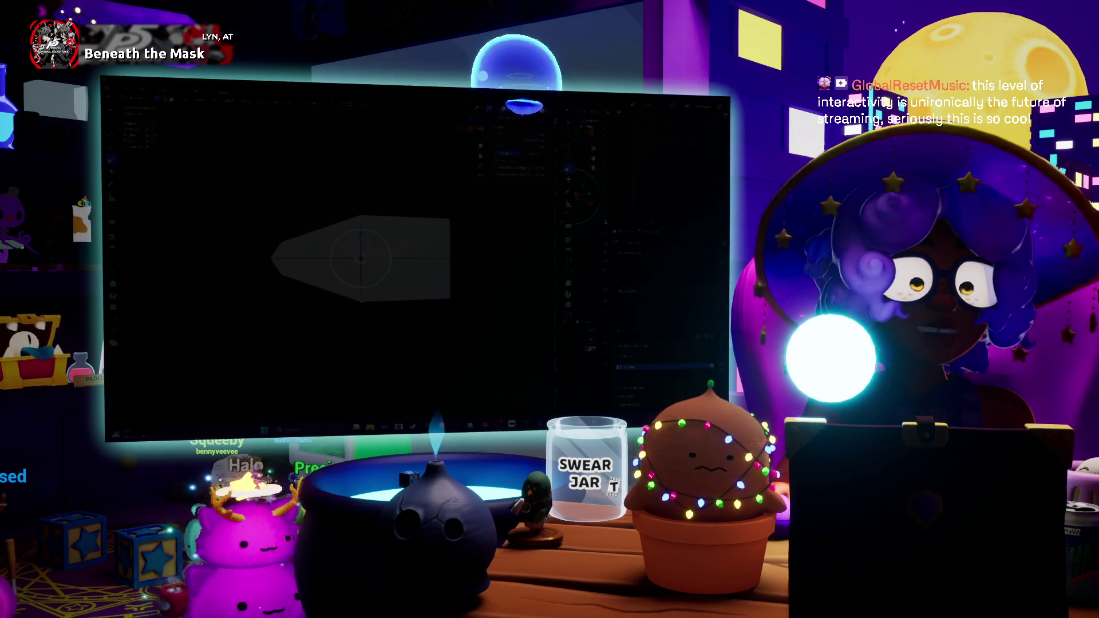
key("super")
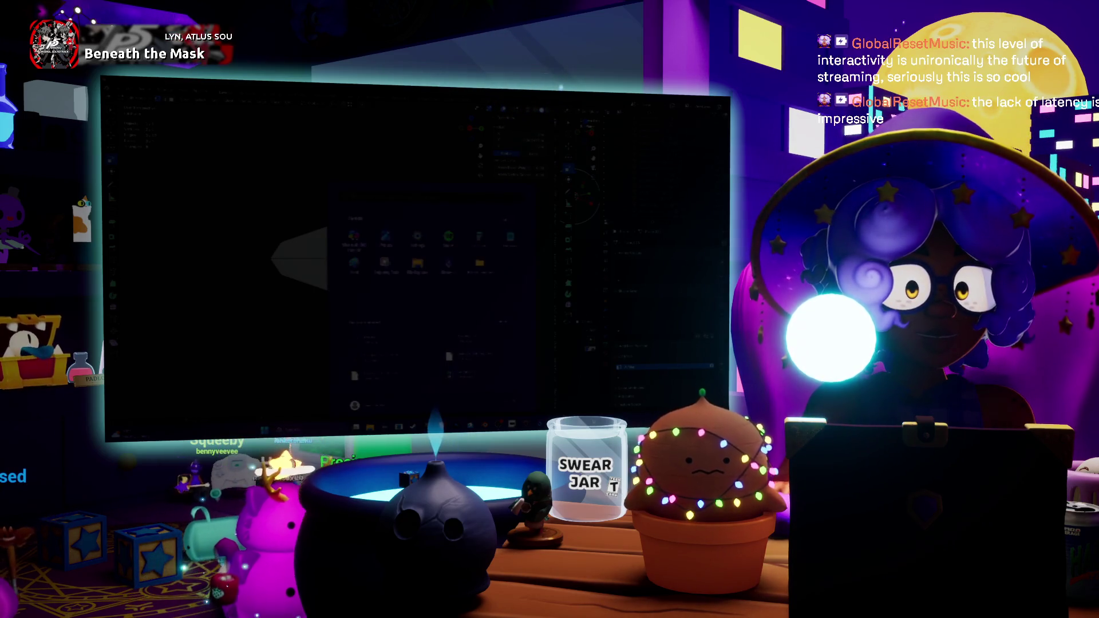
key("Escape")
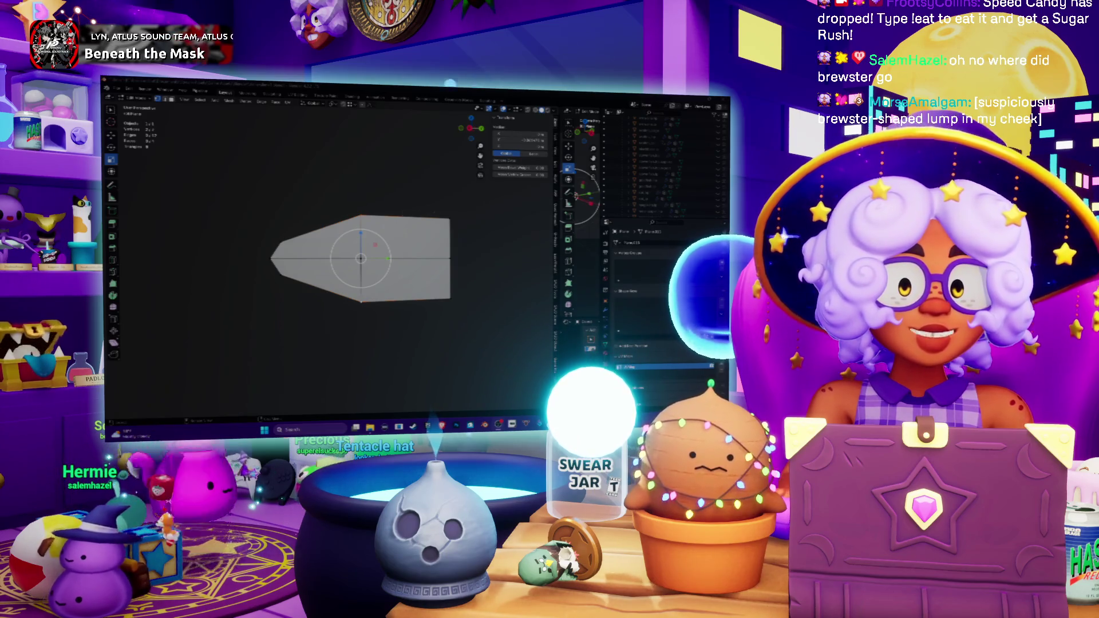
- Scale the wedge mesh along the vertical Z axis
key("s")
key("z")
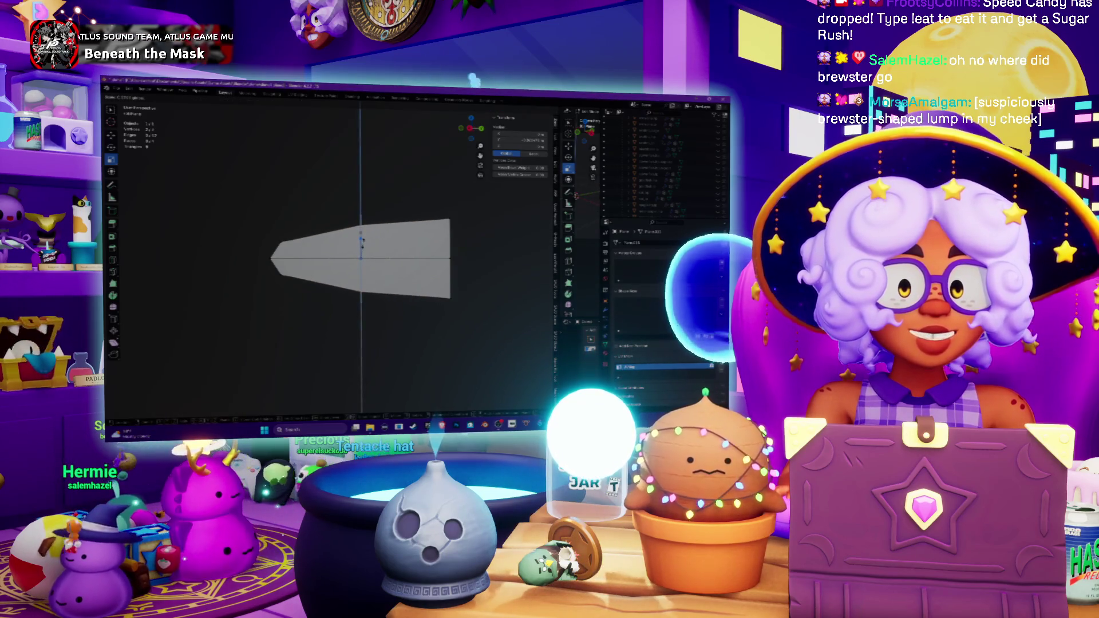
left_click(362, 240)
- Select all of the wedge and rotate it around the X axis to a new tilt
mouse_move(362, 241)
middle_mouse_down()
mouse_move(418, 226)
mouse_move(366, 235)
mouse_move(389, 232)
middle_mouse_up()
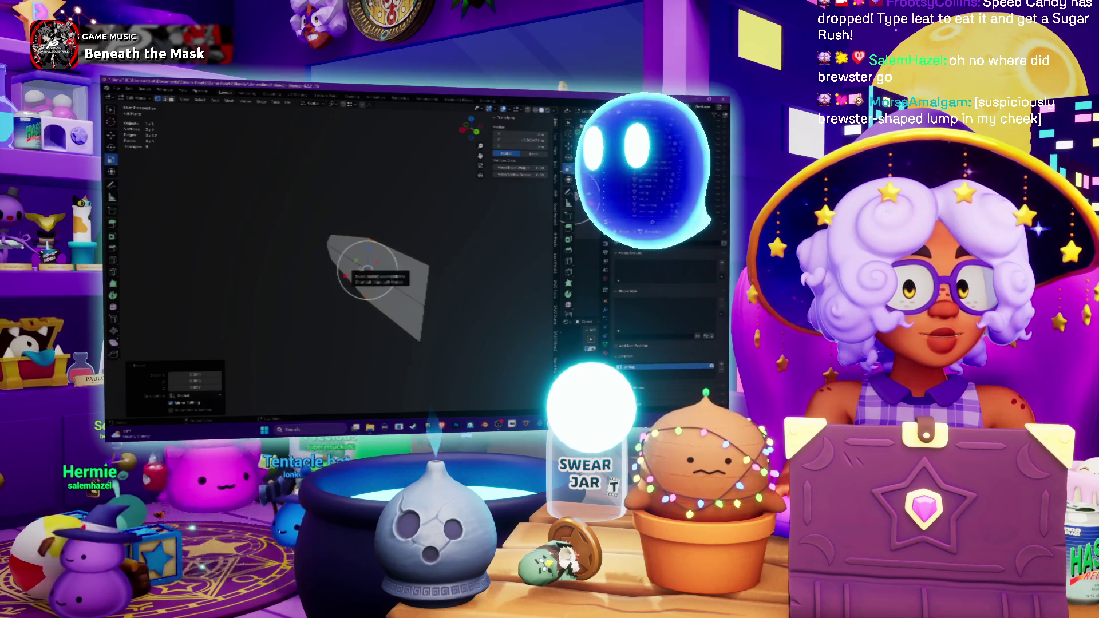
left_click(401, 292)
key("r")
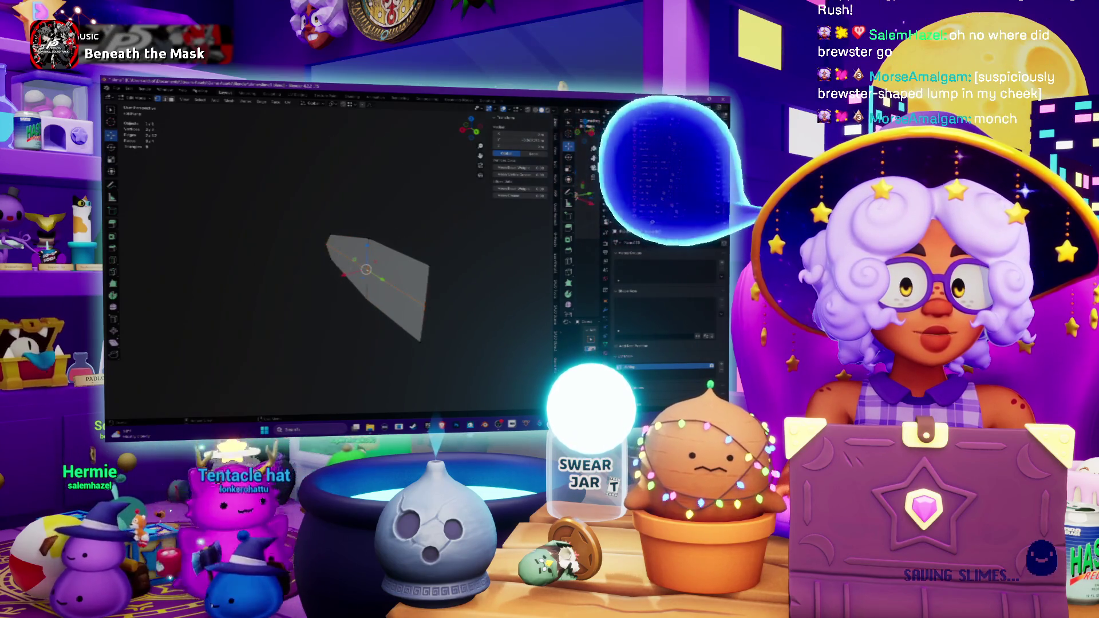
key("x")
left_click(335, 281)
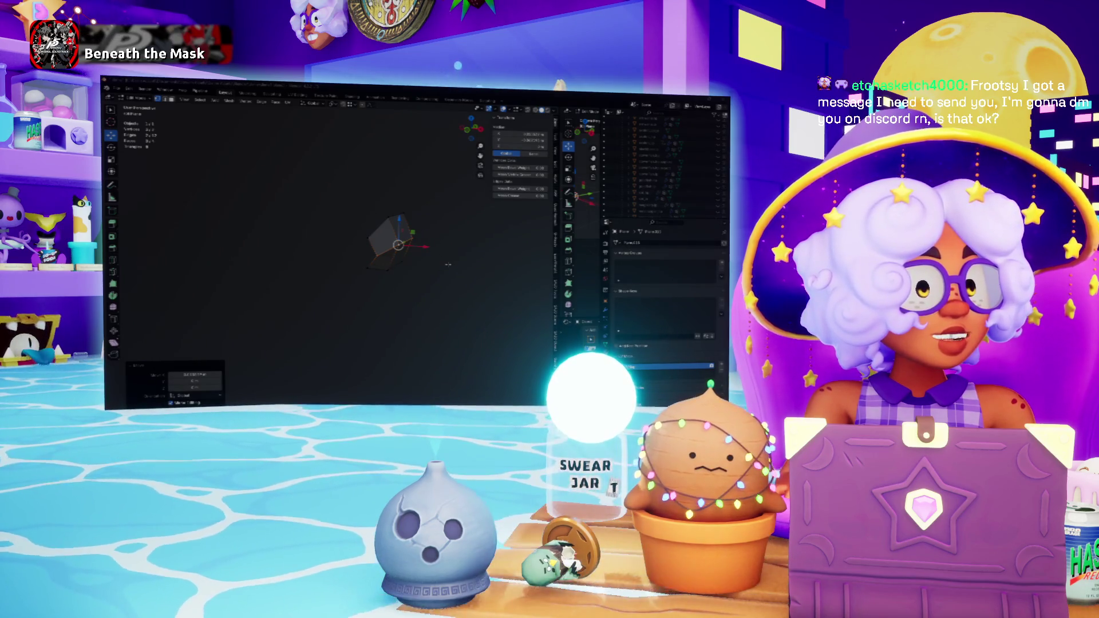
- Delete the wedge, step back through its undo history, then select everything and invoke Delete (X)
key("Delete")
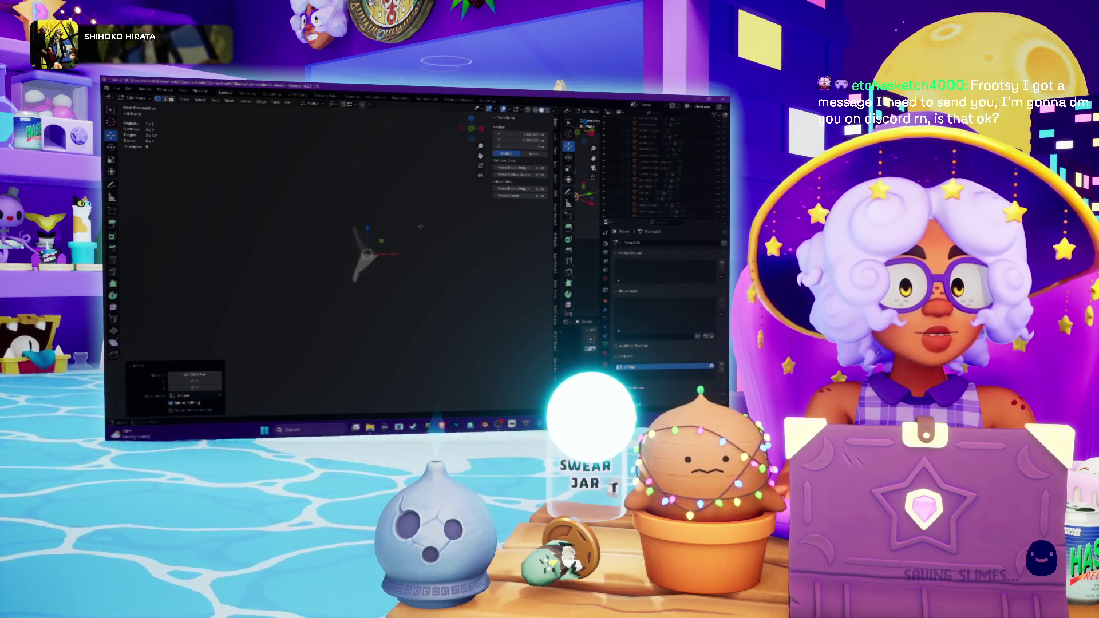
key("ctrl+z")
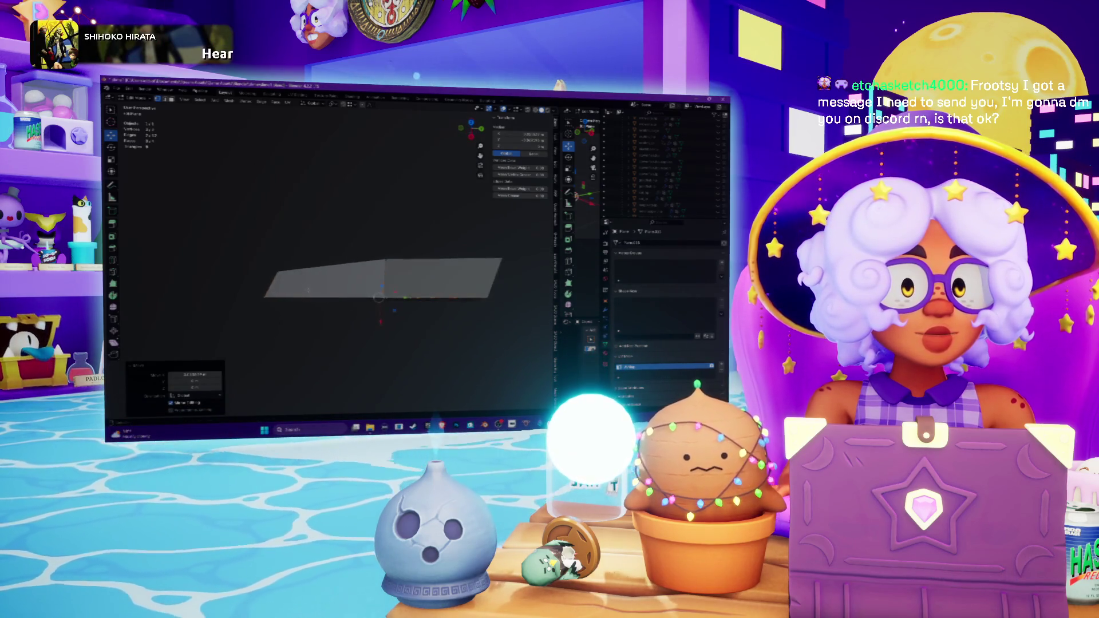
key("ctrl+z")
key("ctrl+z")
key("ctrl+z")
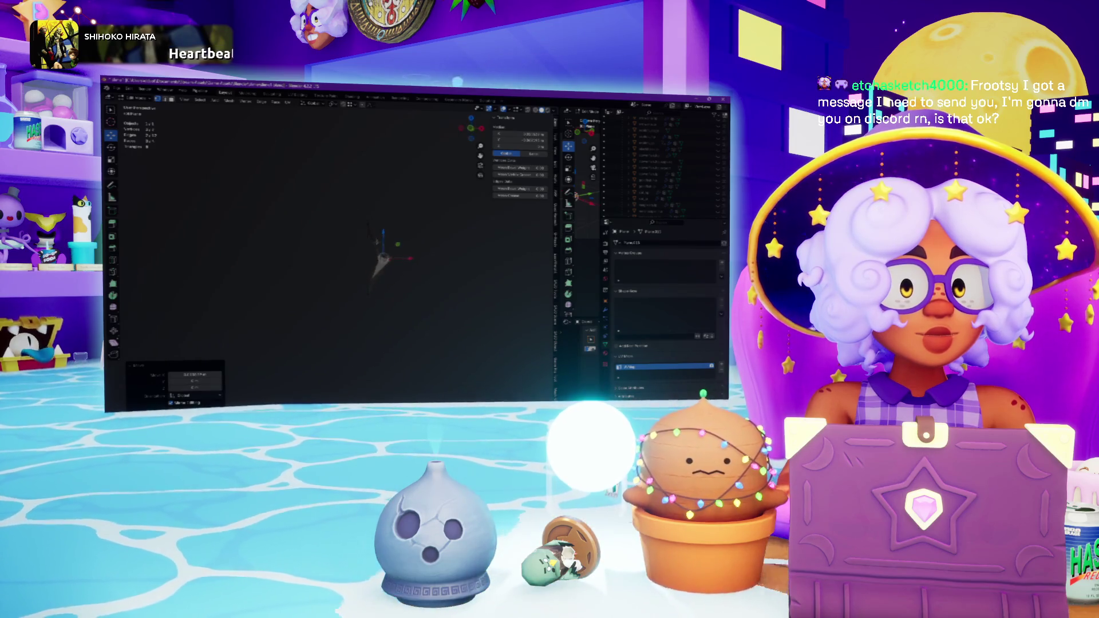
key("ctrl+shift+z")
key("ctrl+z")
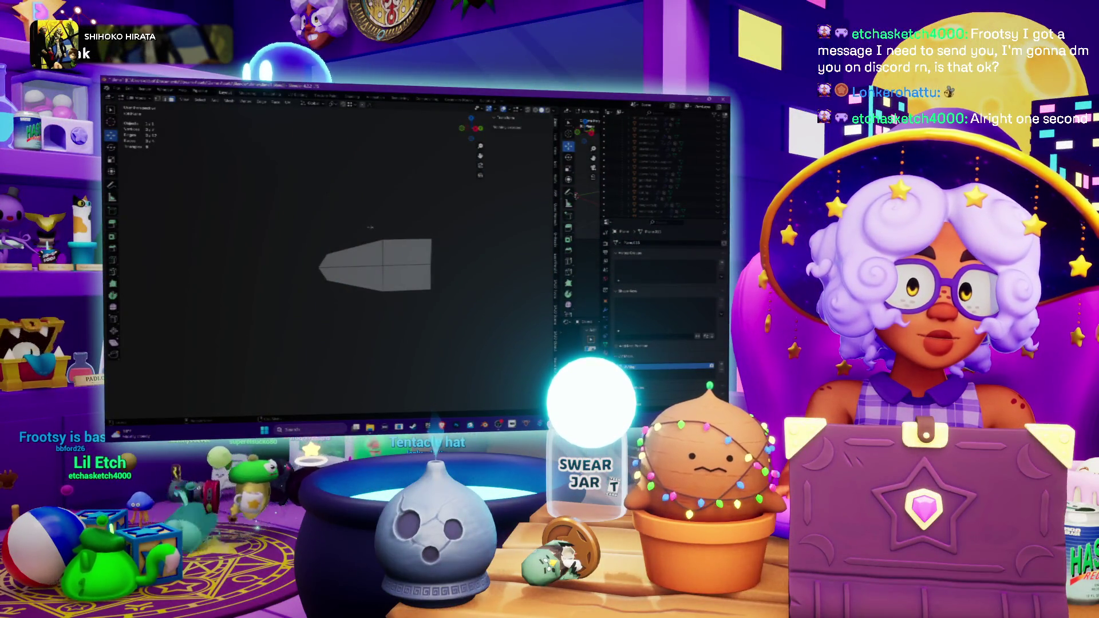
key("a")
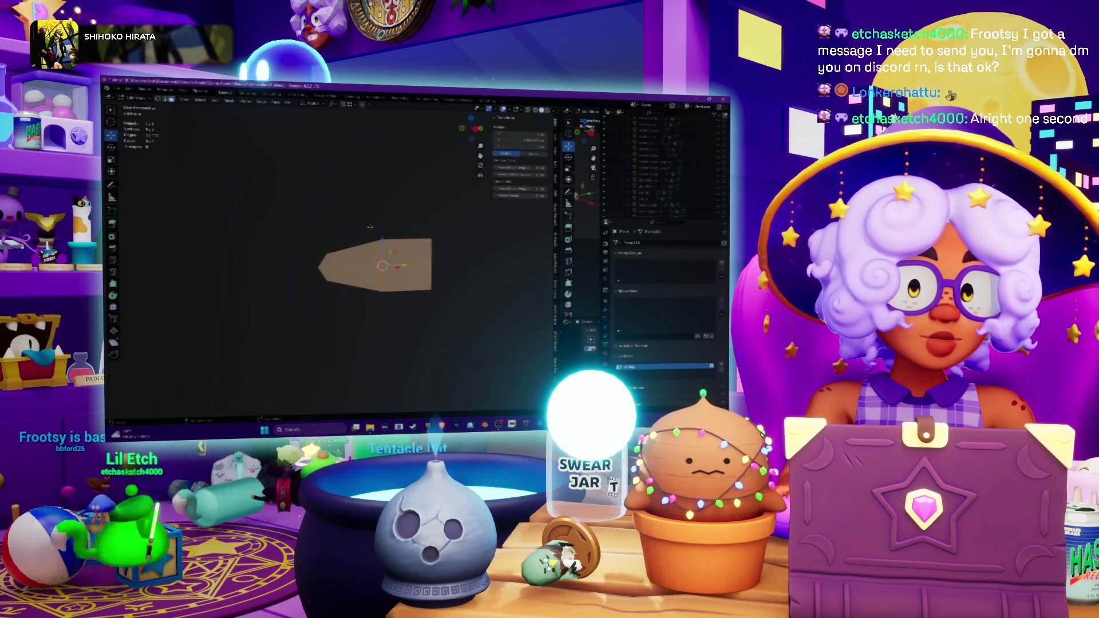
key("x")
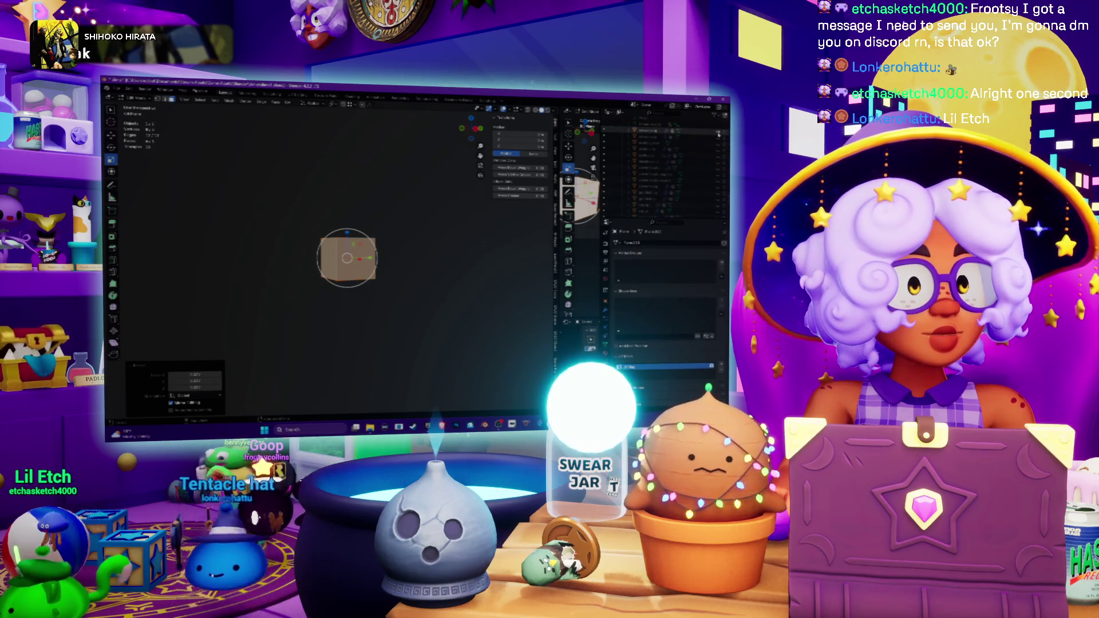
- Scale the new cube down to roughly the size of the fish's head
key("Return")
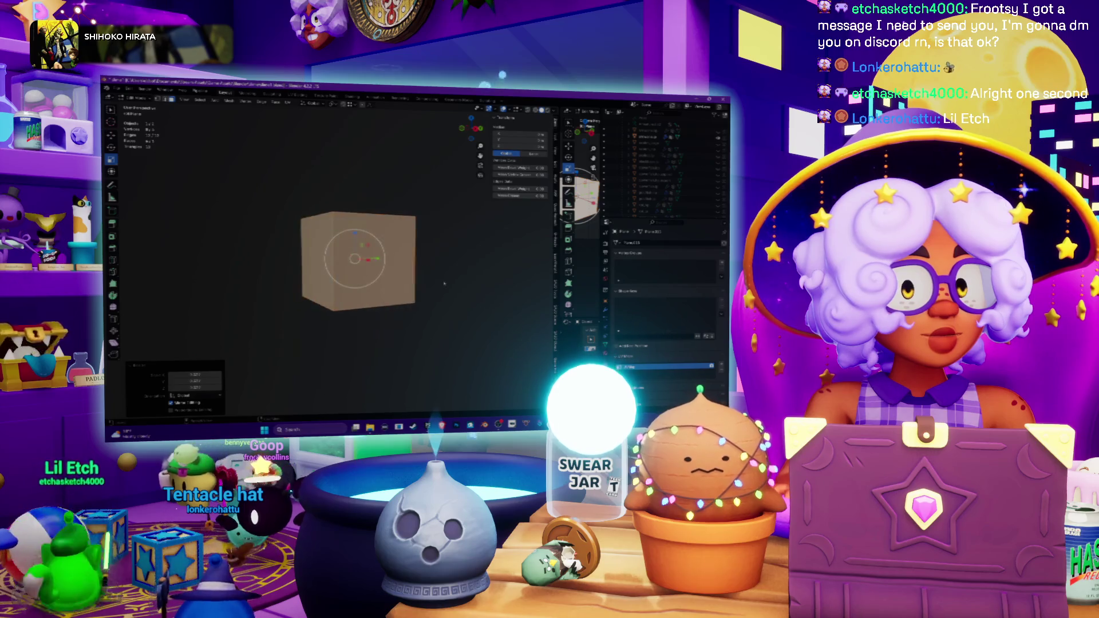
scroll(412, 264, "up", 5)
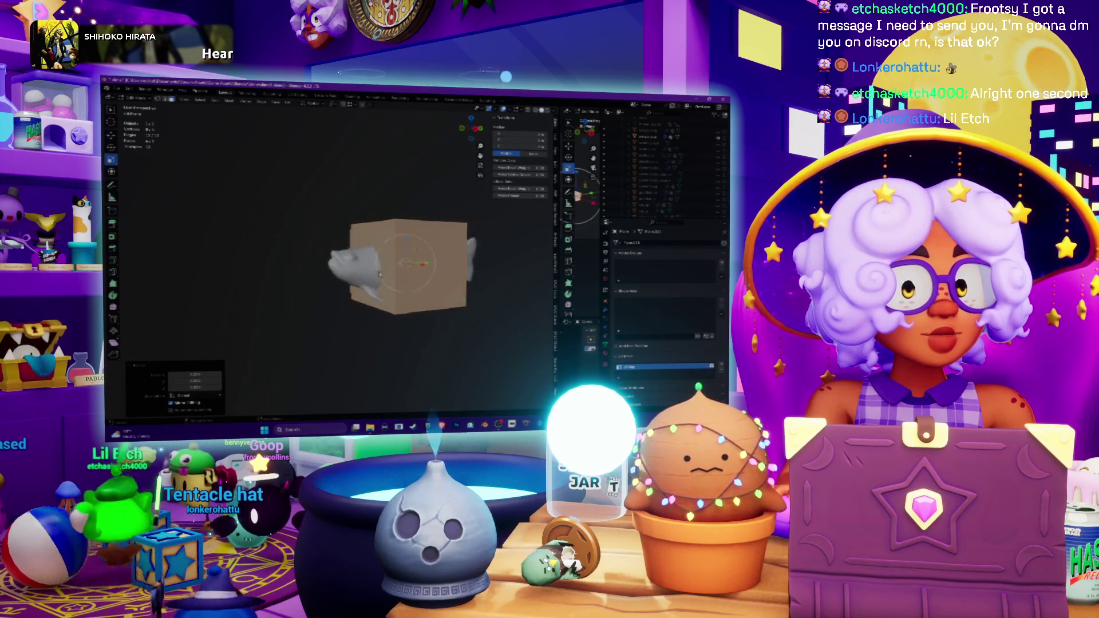
key("s")
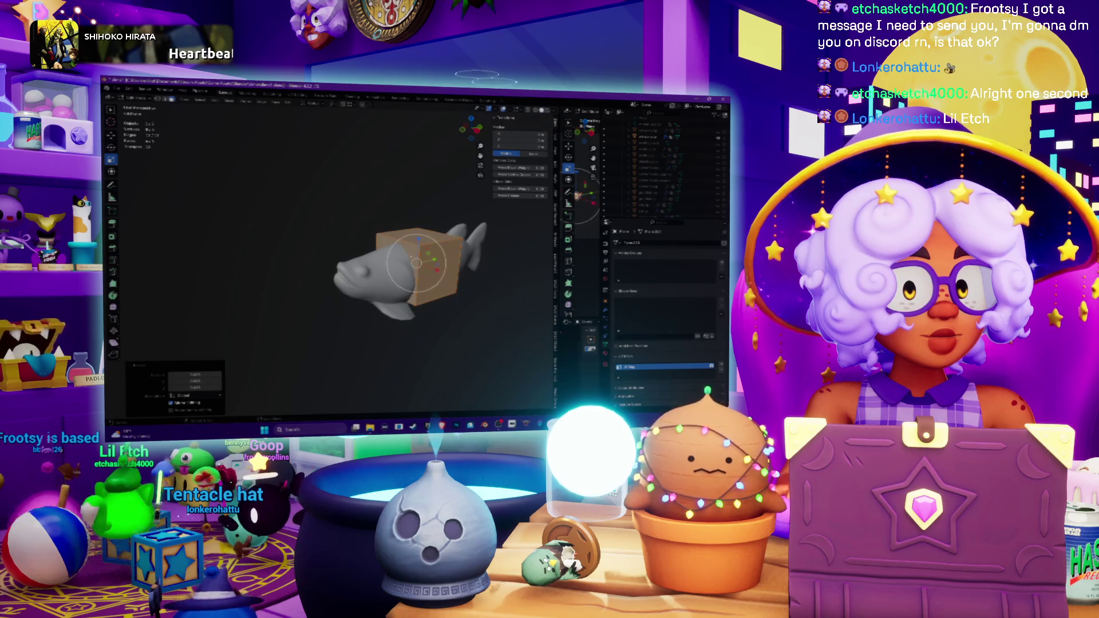
key("Return")
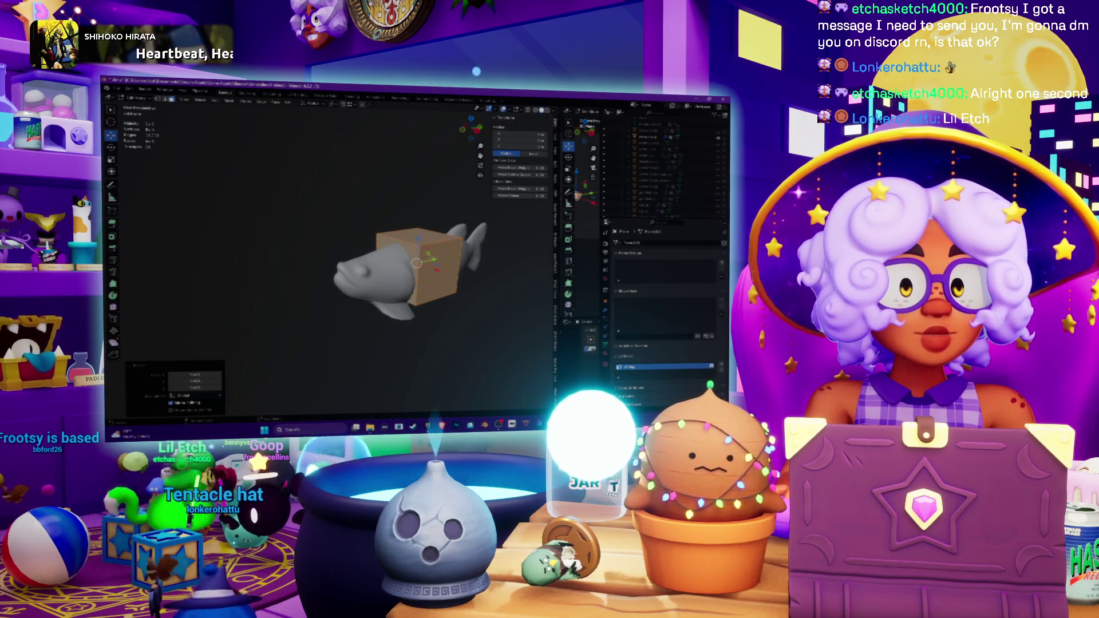
key("Tab")
key("Tab")
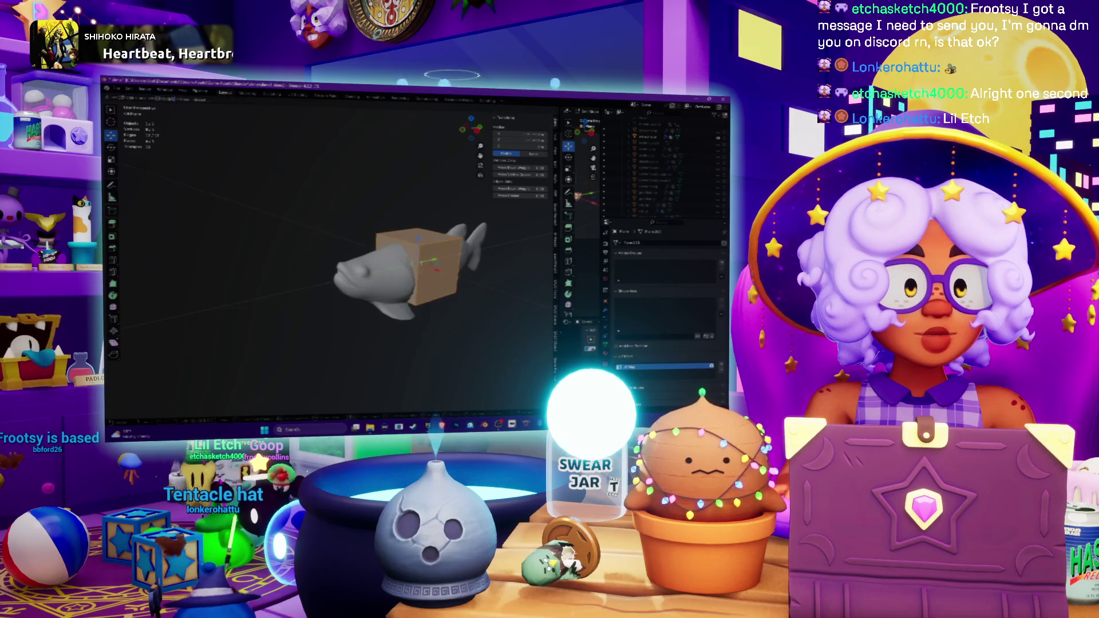
- Move the cube toward the fish's head and reselect it
key("g")
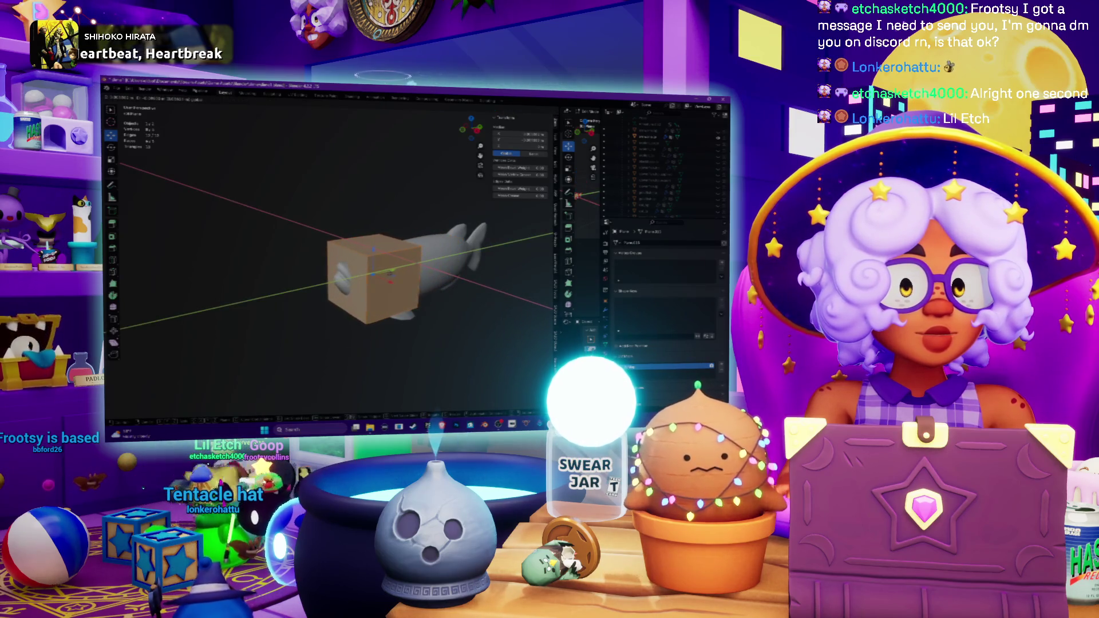
middle_click_drag(395, 273, 366, 269)
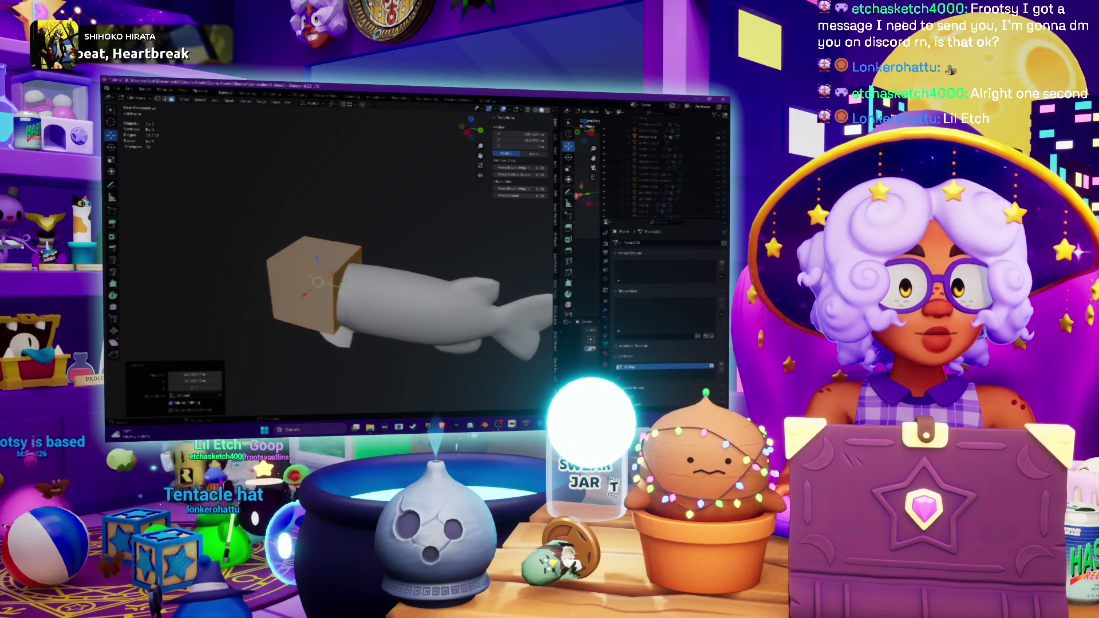
left_click(412, 304)
middle_click_drag(366, 269, 424, 263)
left_click(394, 271)
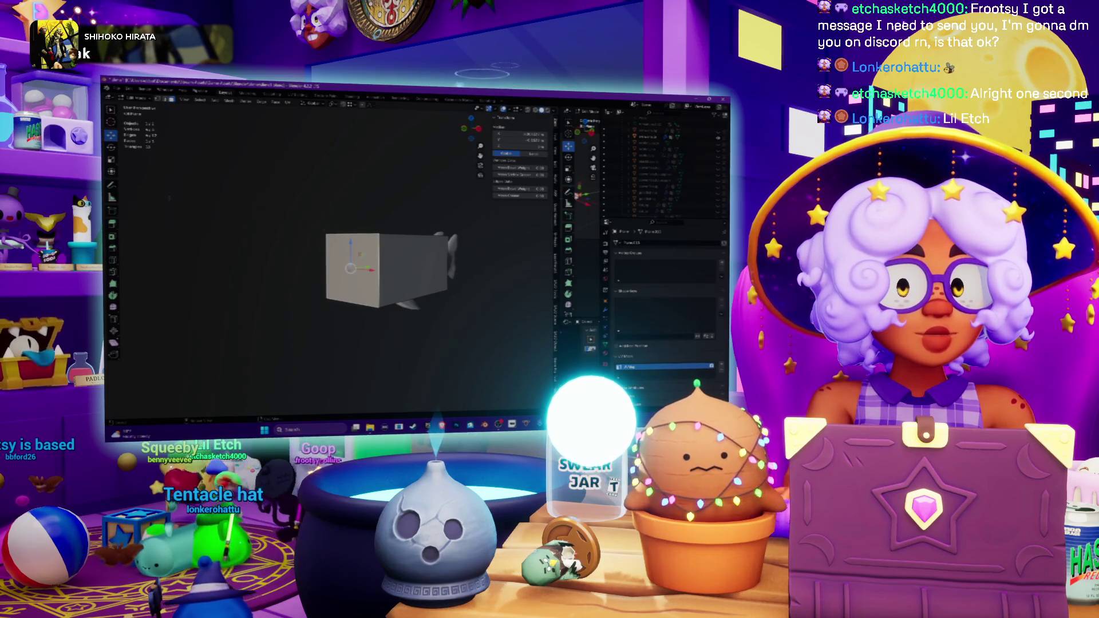
- Squash the cube along Z and rotate it about the 3D cursor at its base
key("s")
key("z")
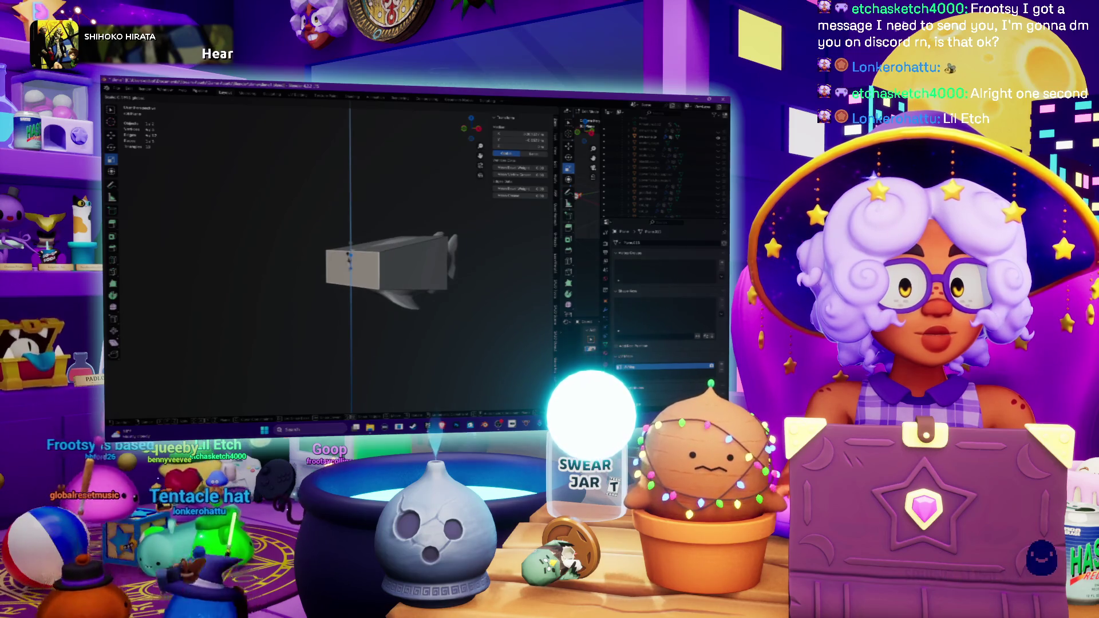
key("Return")
mouse_move(351, 260)
middle_mouse_down()
mouse_move(389, 275)
mouse_move(418, 263)
middle_mouse_up()
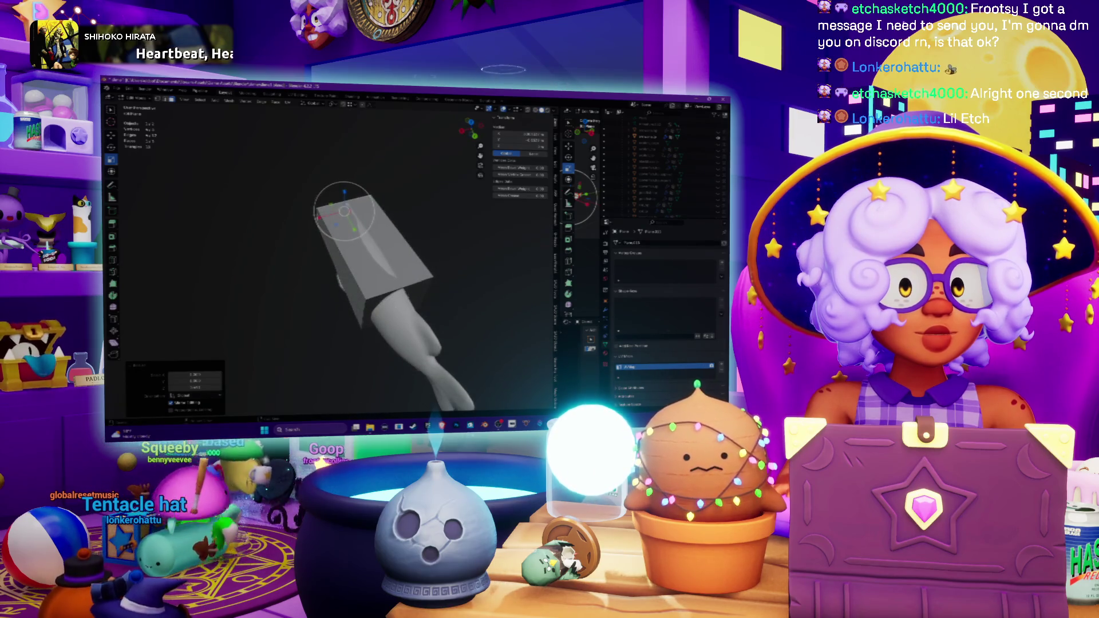
right_click(395, 306, "shift")
key("r")
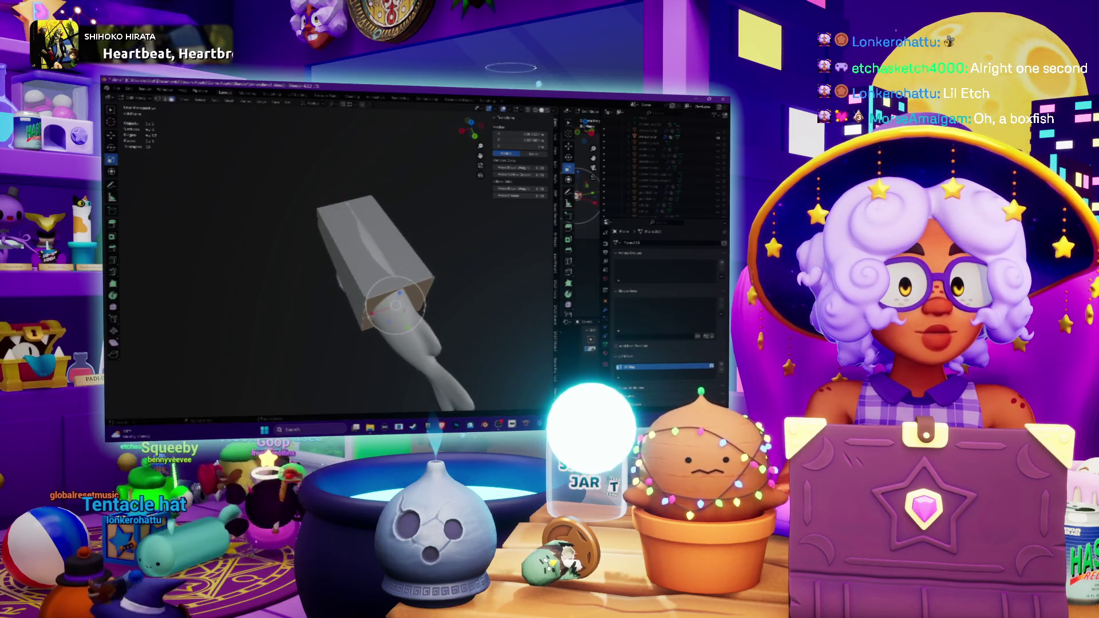
key("Return")
- Slide the cube along X, unhide the fish, and push the box's end into the fish's head
middle_click_drag(435, 246, 461, 247)
key("g")
key("x")
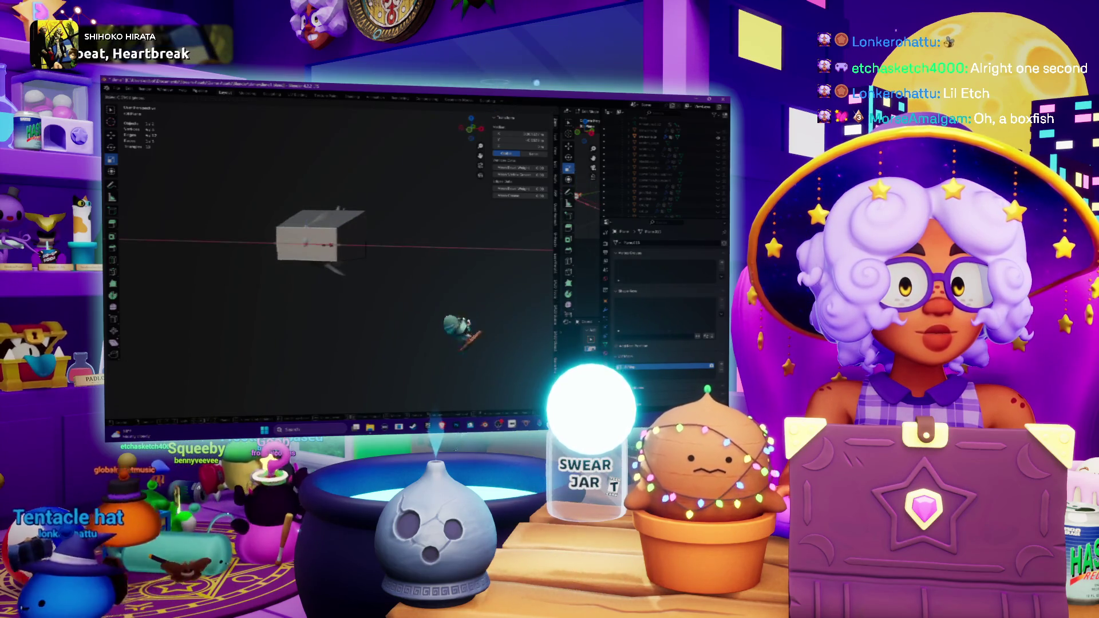
key("Return")
mouse_move(461, 246)
middle_mouse_down()
mouse_move(487, 258)
mouse_move(504, 246)
middle_mouse_up()
key("alt+h")
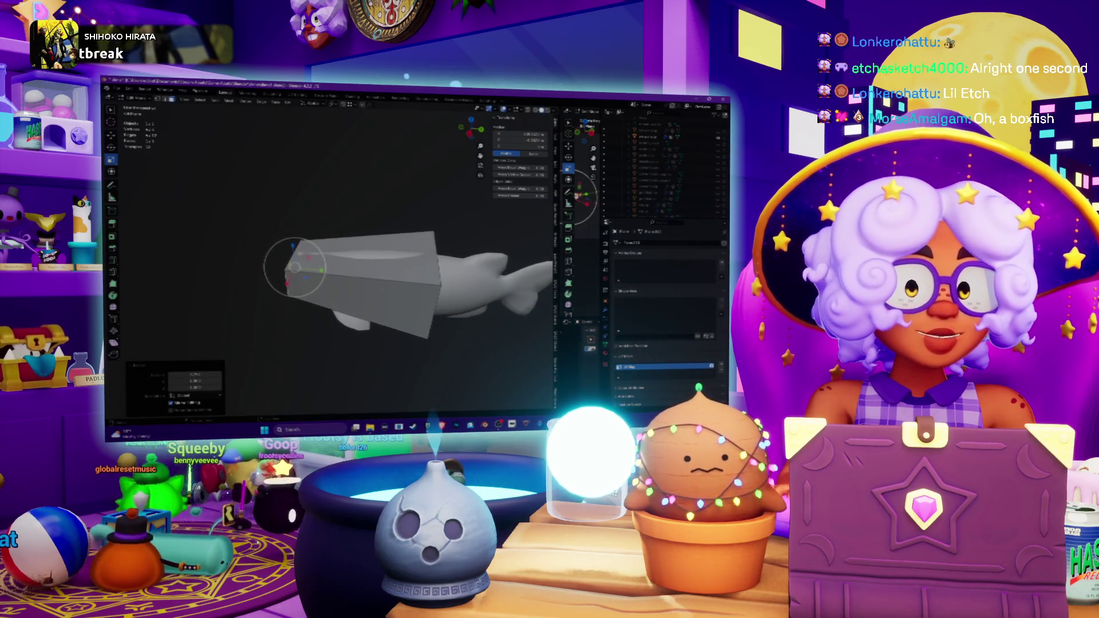
middle_click_drag(355, 275, 337, 252, "shift")
middle_click_drag(436, 300, 395, 293)
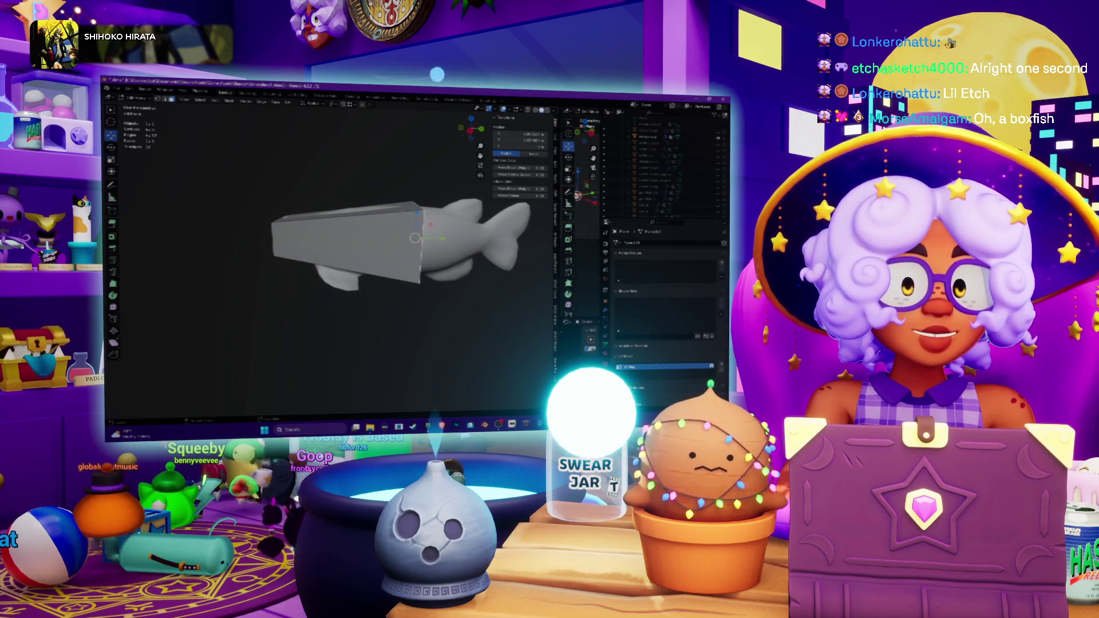
key("g")
key("x")
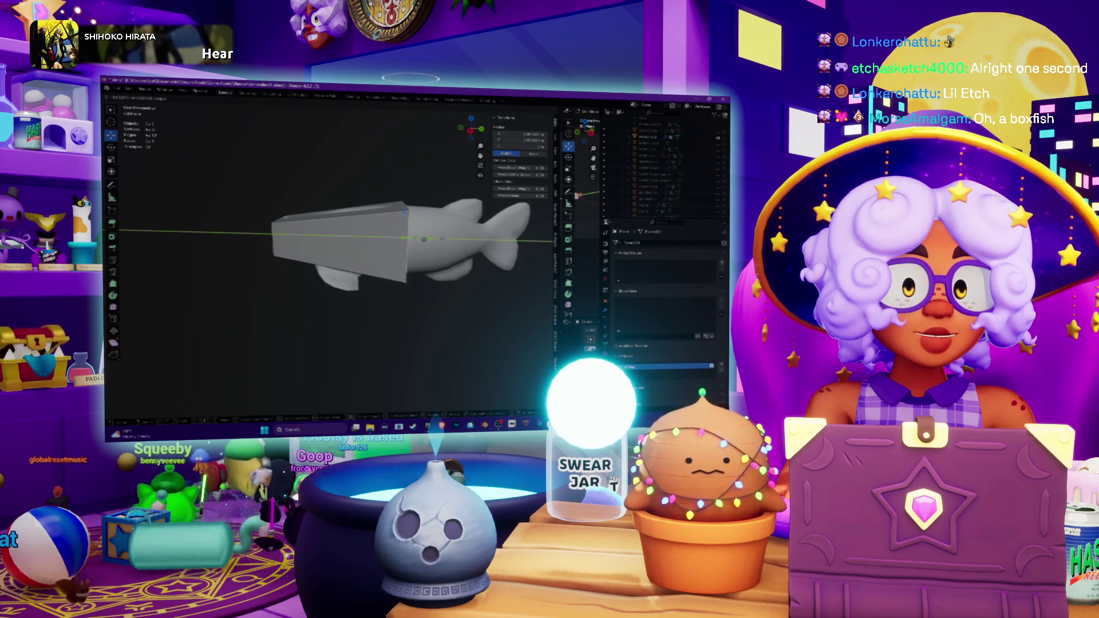
key("Return")
- Hide the fish, add a vertical loop cut down the cube's middle and raise it along Z
key("KP_Divide")
mouse_move(378, 246)
middle_mouse_down()
mouse_move(355, 218)
mouse_move(344, 220)
middle_mouse_up()
key("ctrl+r")
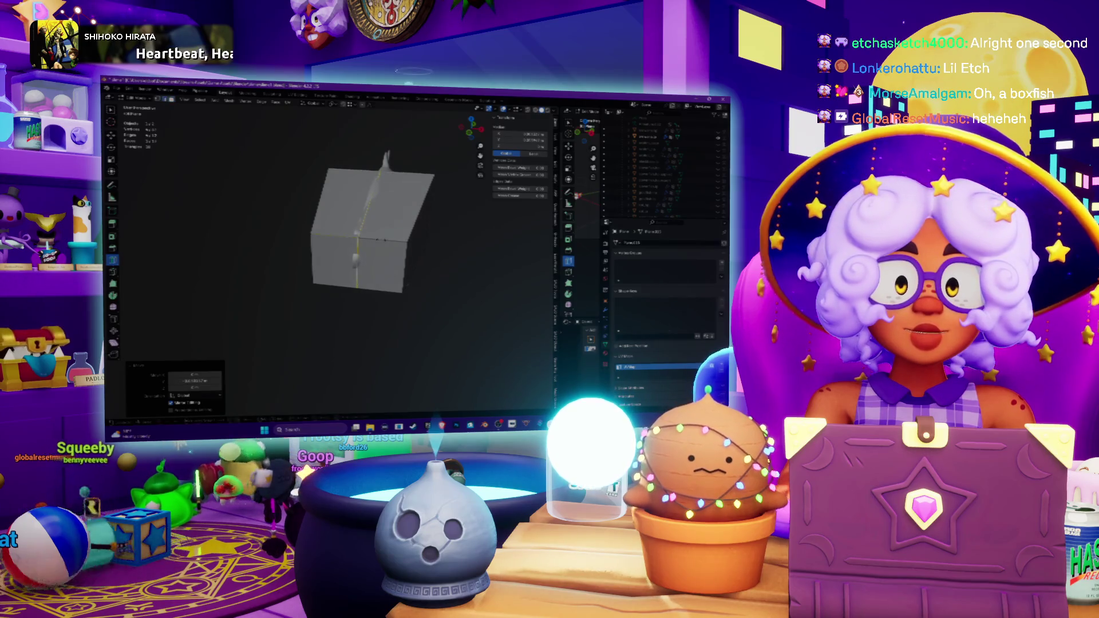
left_click(358, 229)
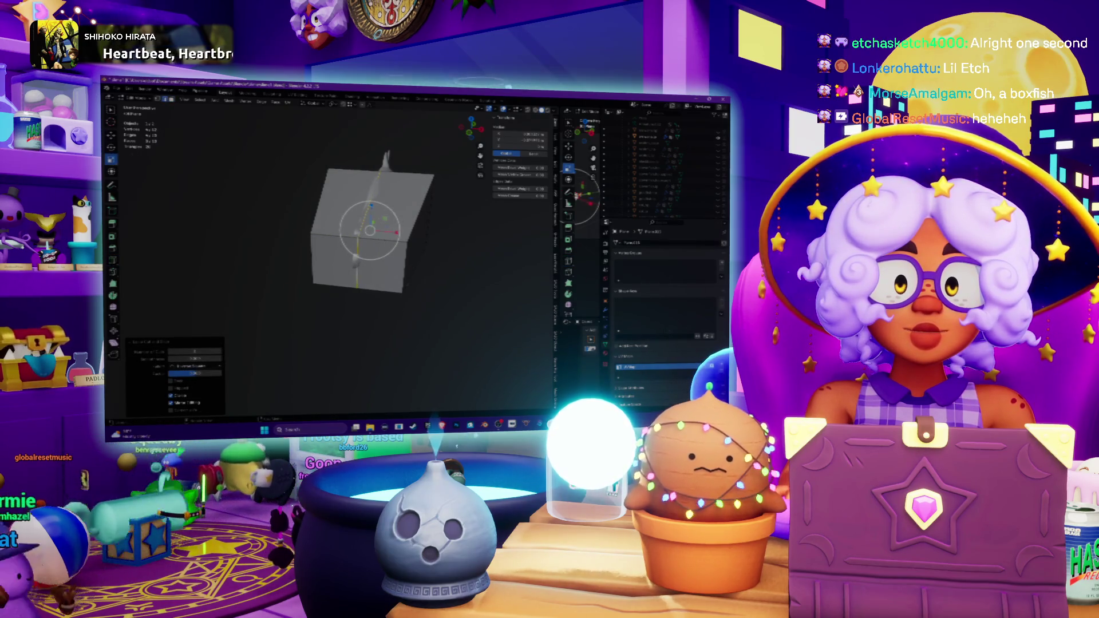
key("g")
key("z")
left_click(375, 195)
- Add a horizontal mid-height loop cut, rotate the cube about X, then search Windows for Notepad
key("r")
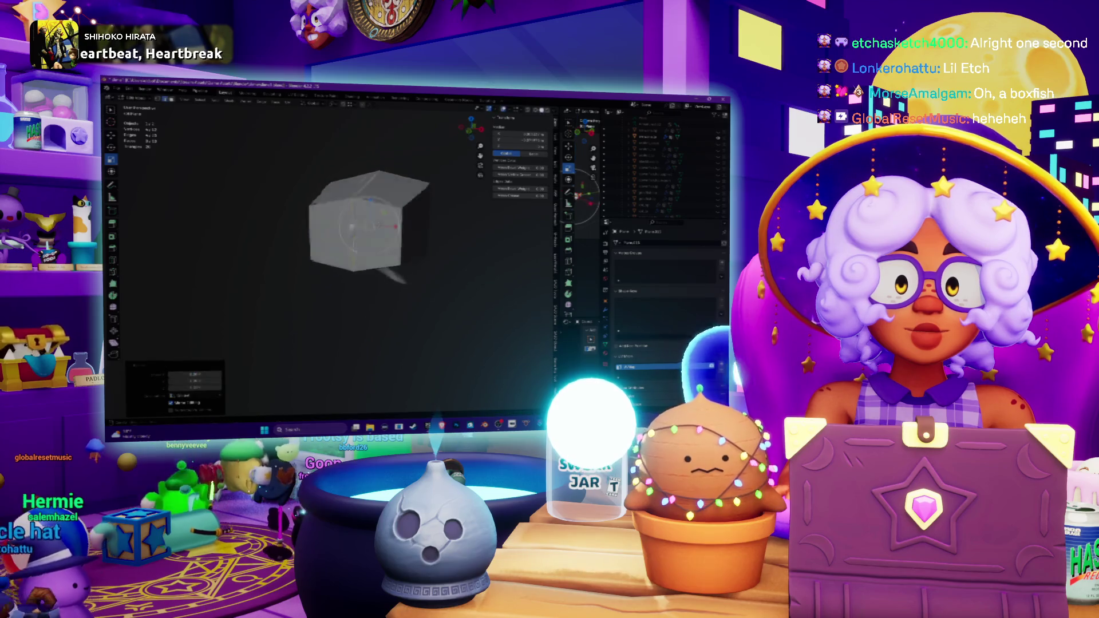
key("Escape")
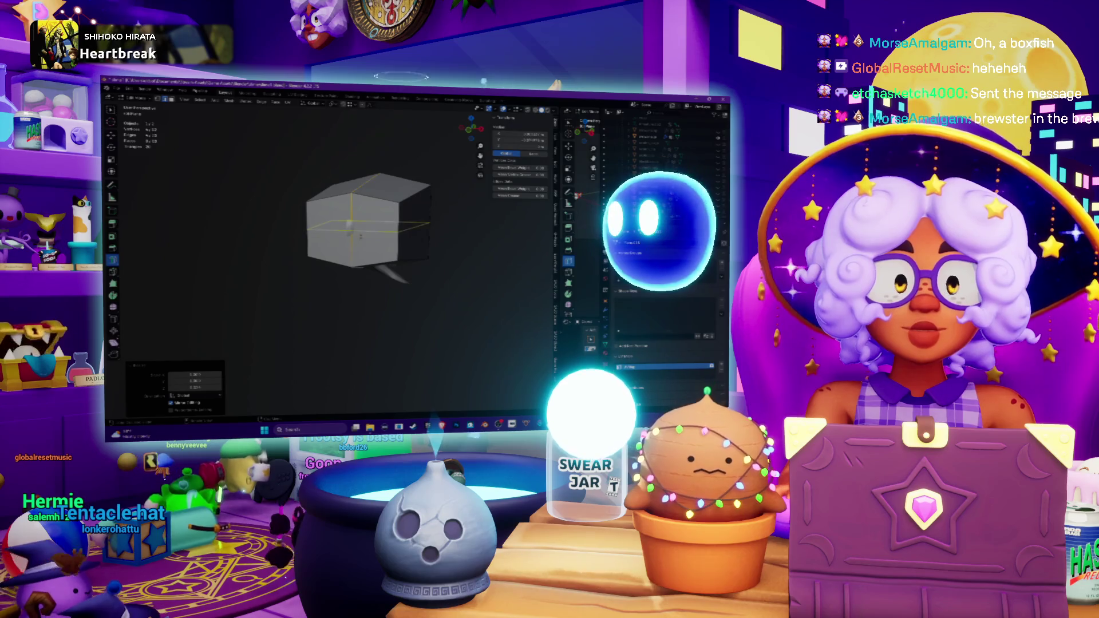
left_click(350, 229)
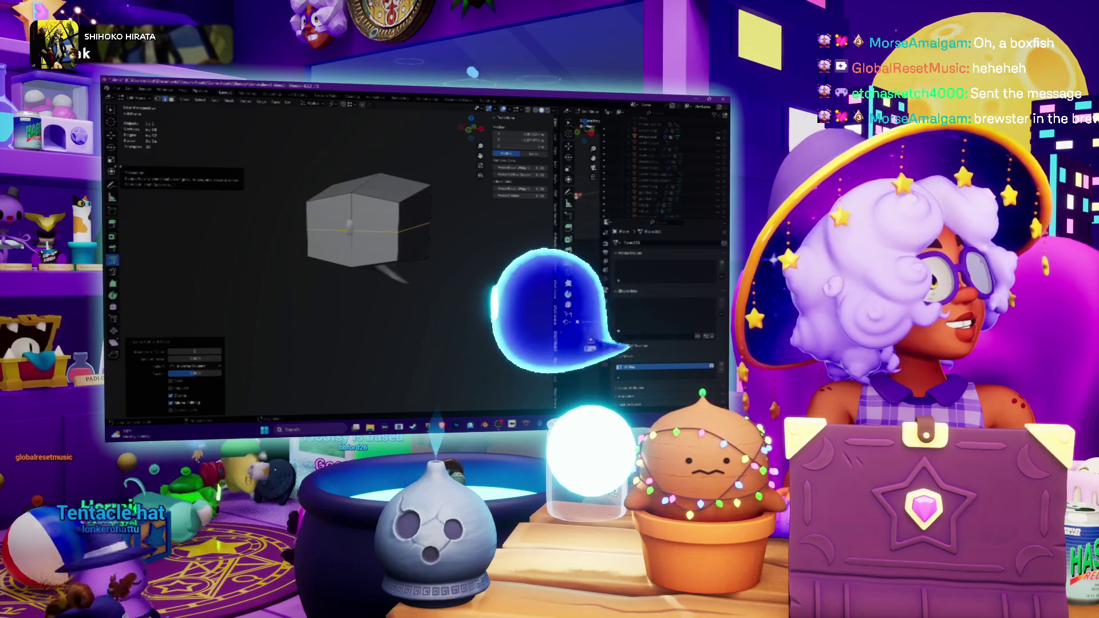
left_click(112, 159)
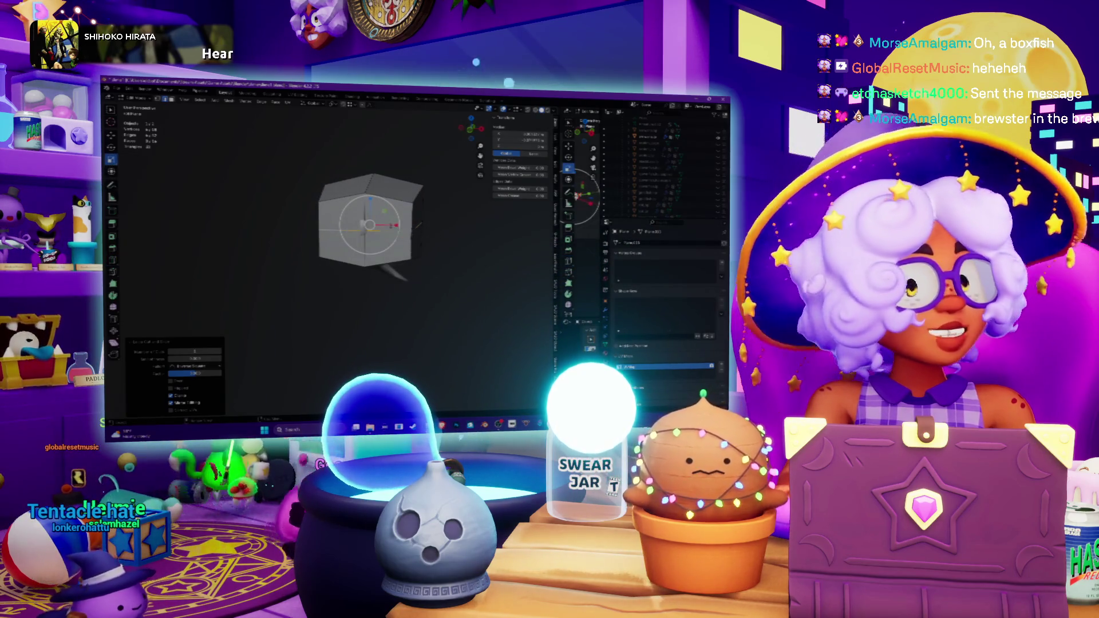
left_click_drag(397, 225, 405, 225)
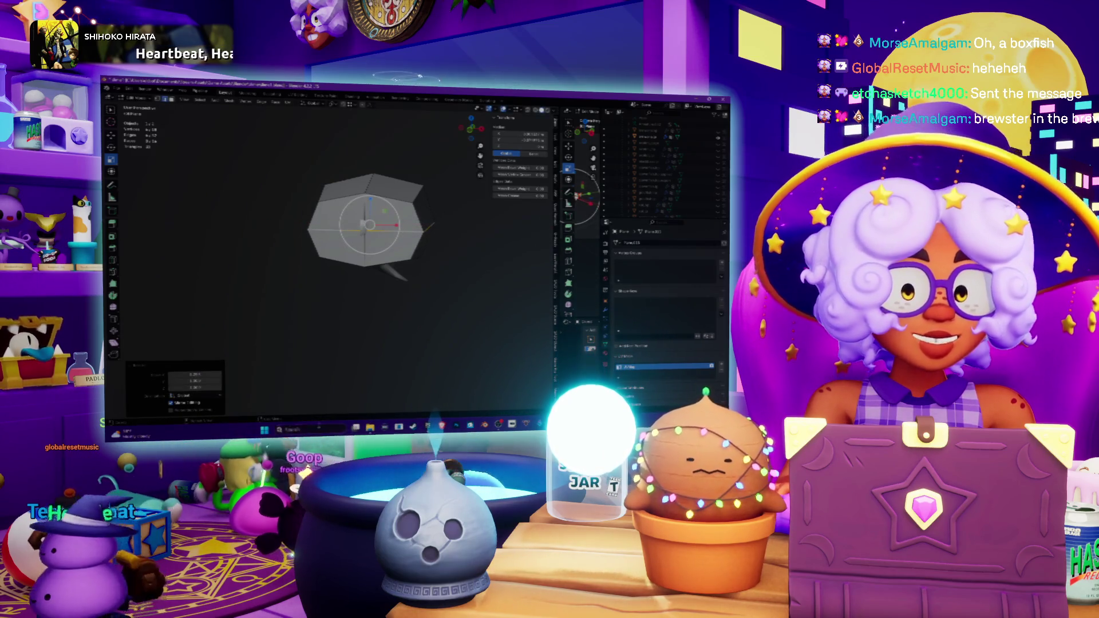
key("super")
type("notepad")
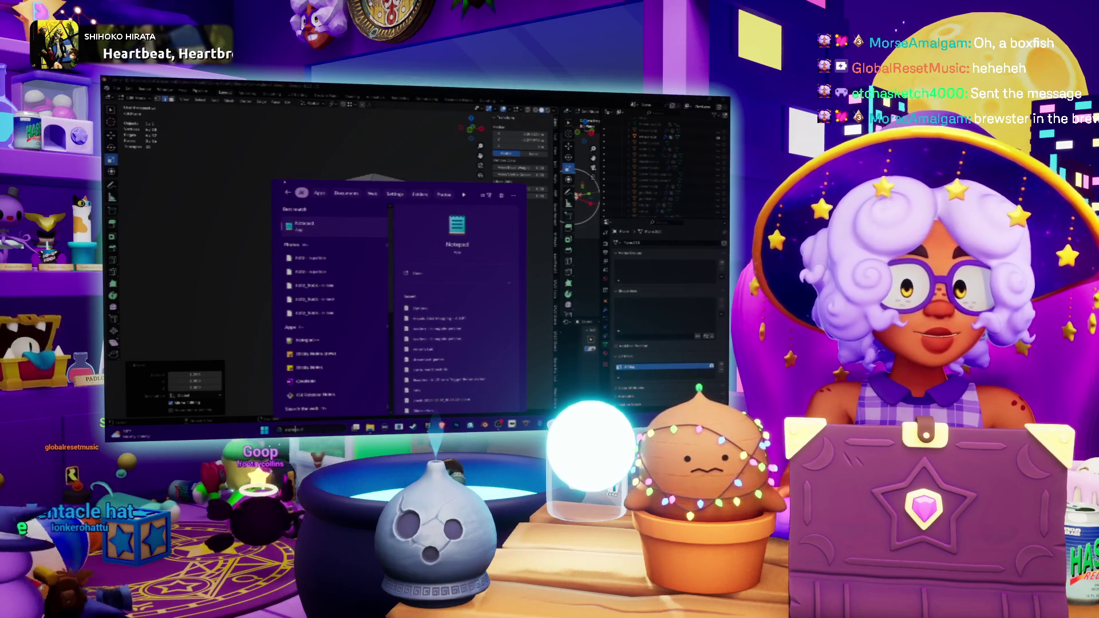
key("Escape")
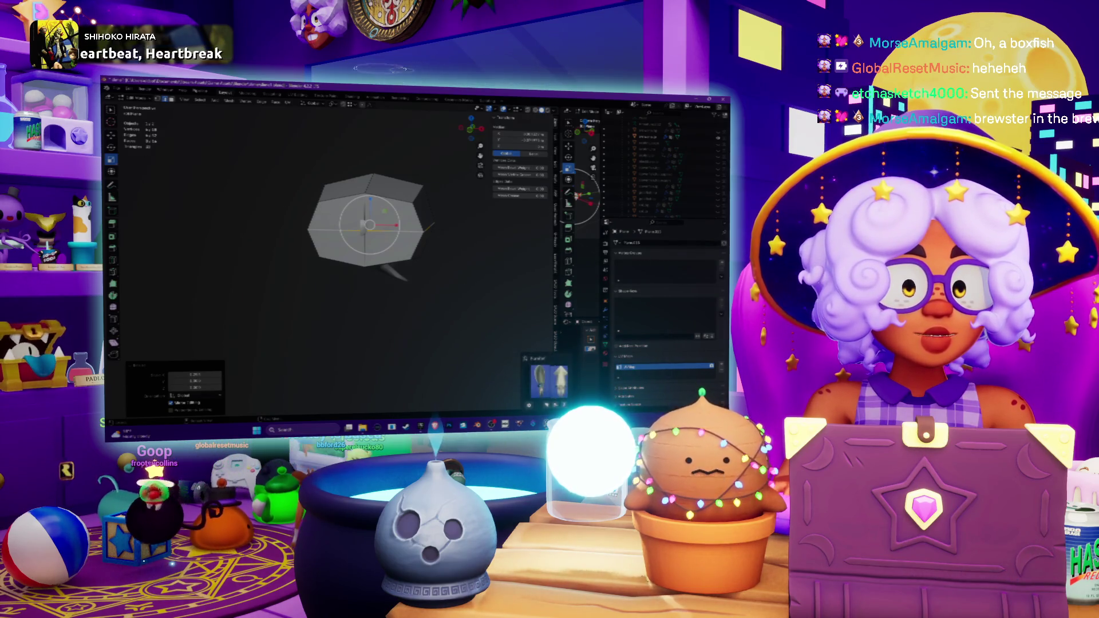
left_click(328, 430)
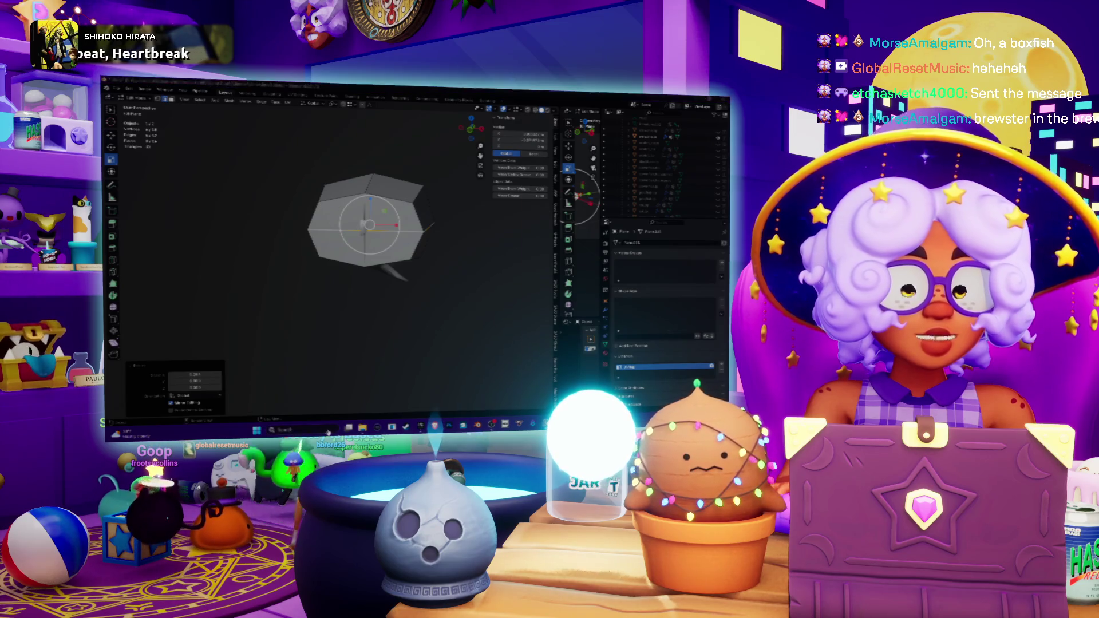
type("discord")
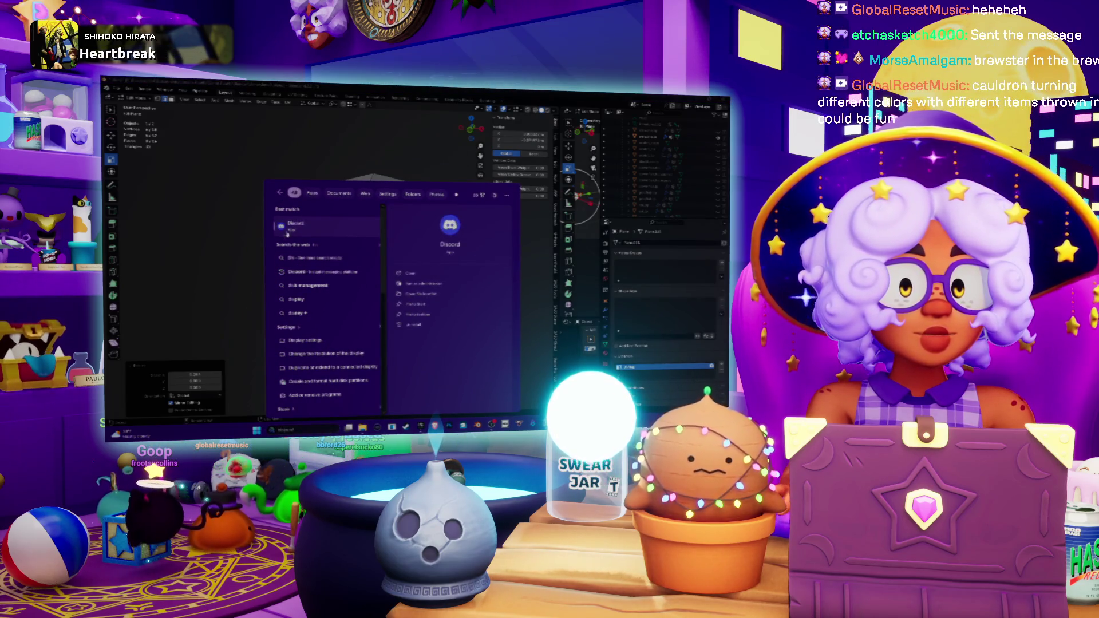
left_click(299, 232)
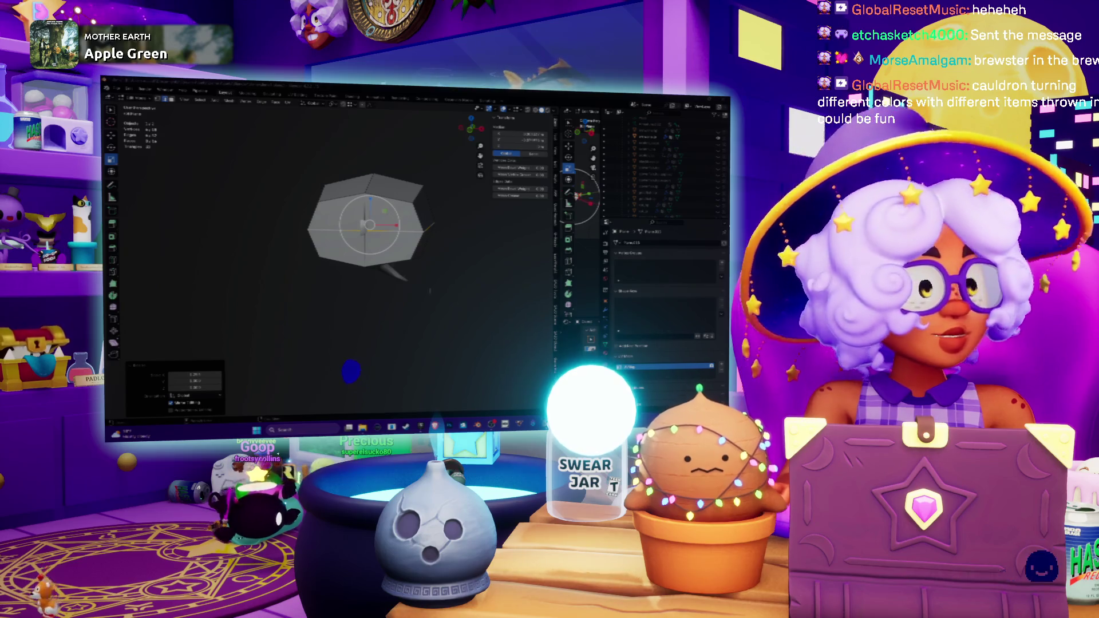
middle_click_drag(401, 258, 329, 243)
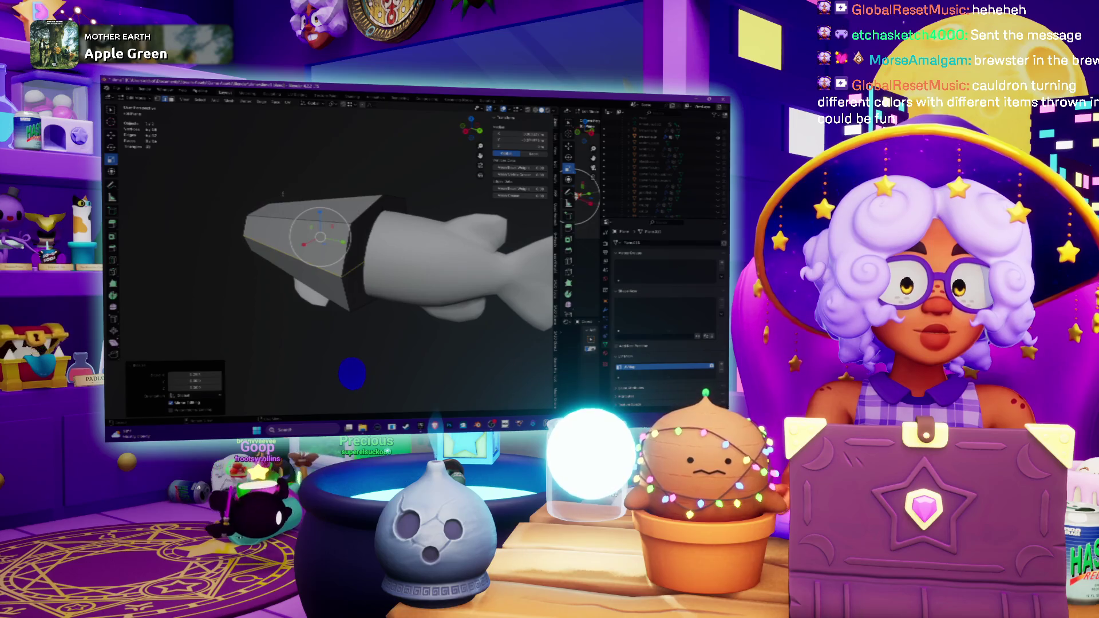
- Select the whole box and rotate it around the Z axis
key("a")
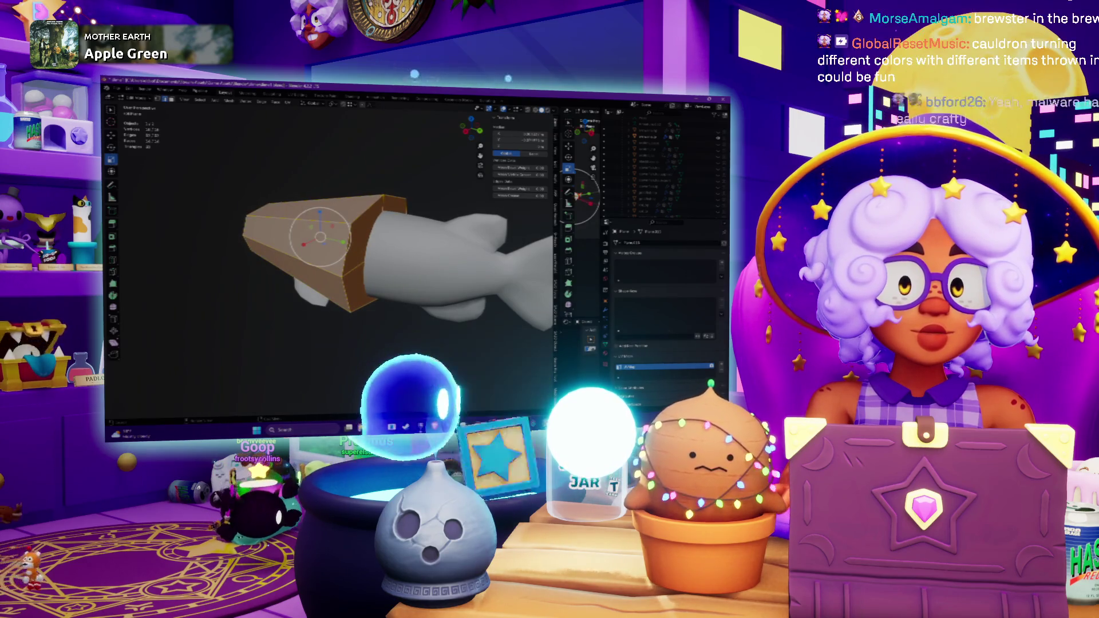
key("r")
key("z")
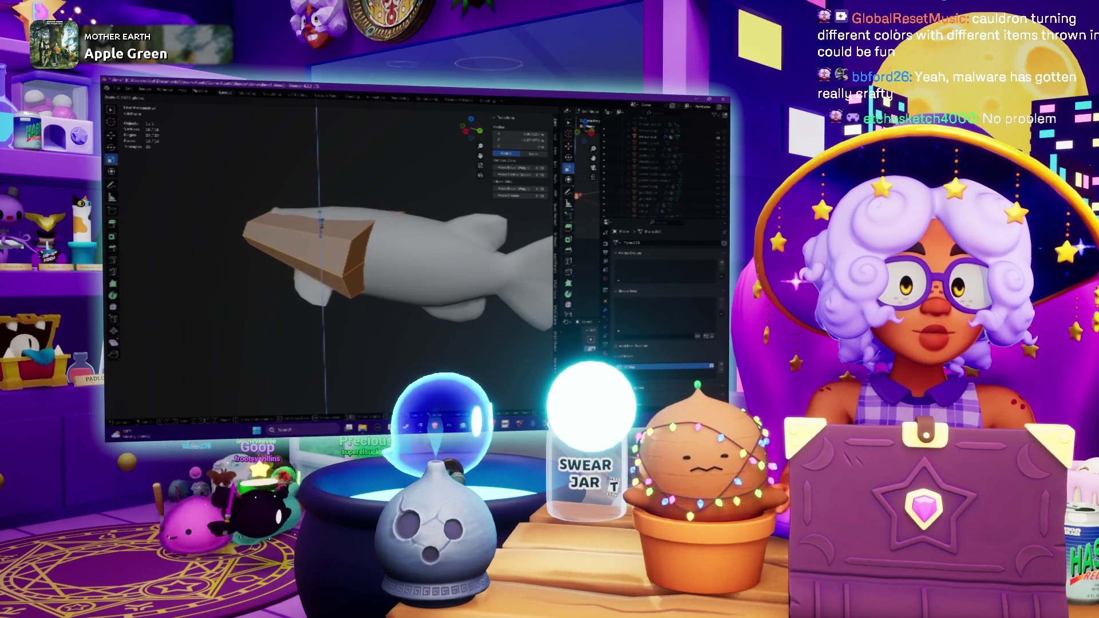
key("Return")
- Slide the box along the Y axis into line with the fish's head
middle_click_drag(332, 258, 367, 201)
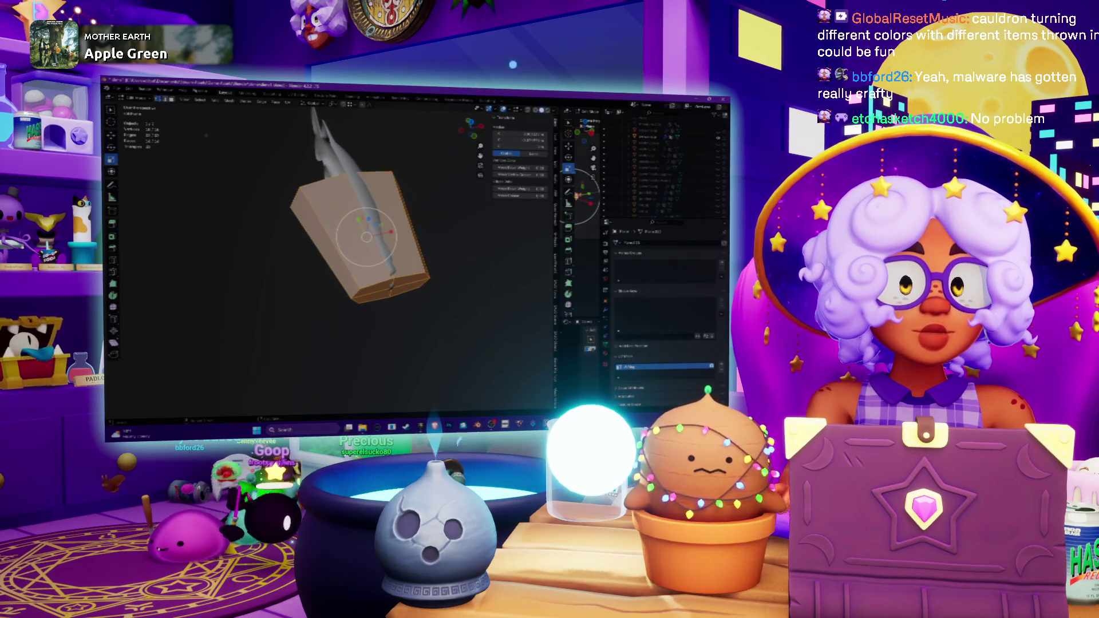
left_click(392, 287)
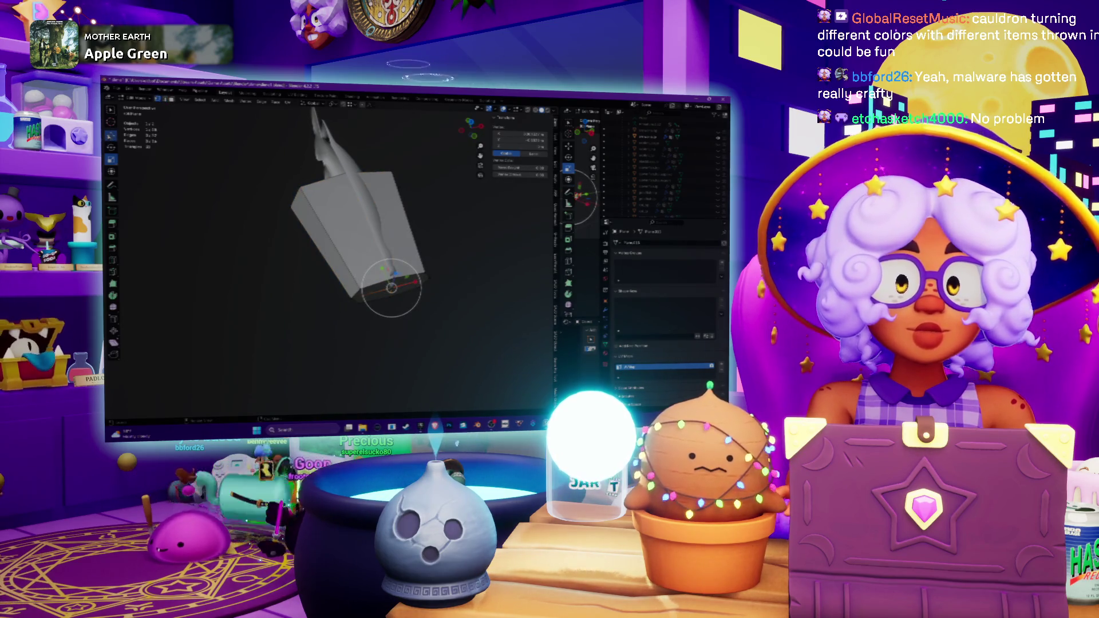
key("g")
key("y")
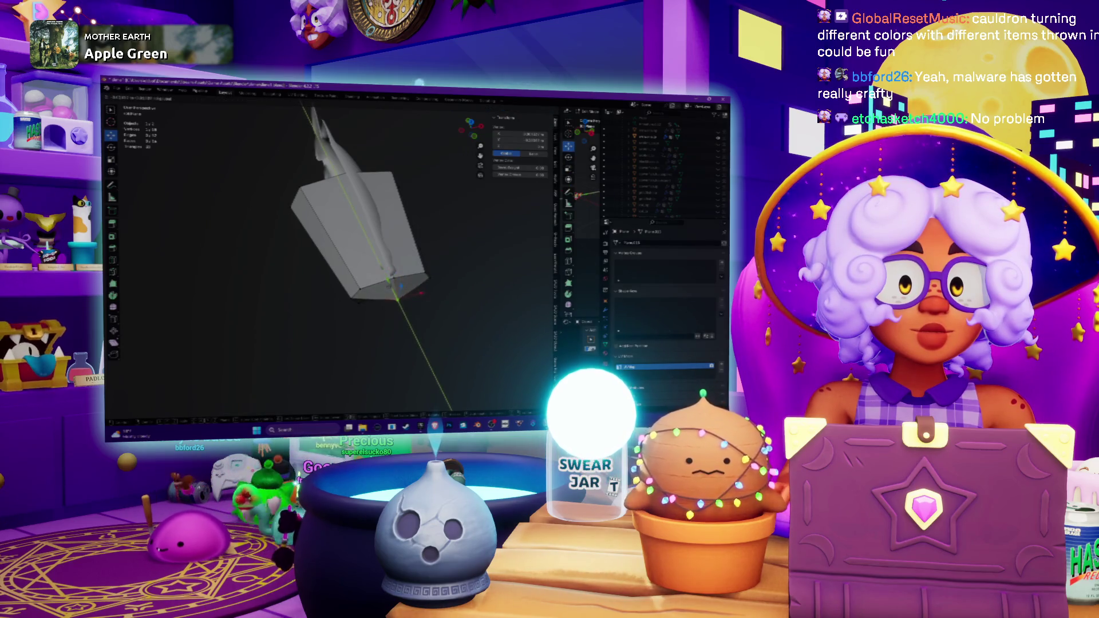
key("Return")
- Delete the box's front faces to leave that end open, then switch to the web browser
mouse_move(367, 258)
middle_mouse_down()
mouse_move(320, 245)
mouse_move(395, 243)
middle_mouse_up()
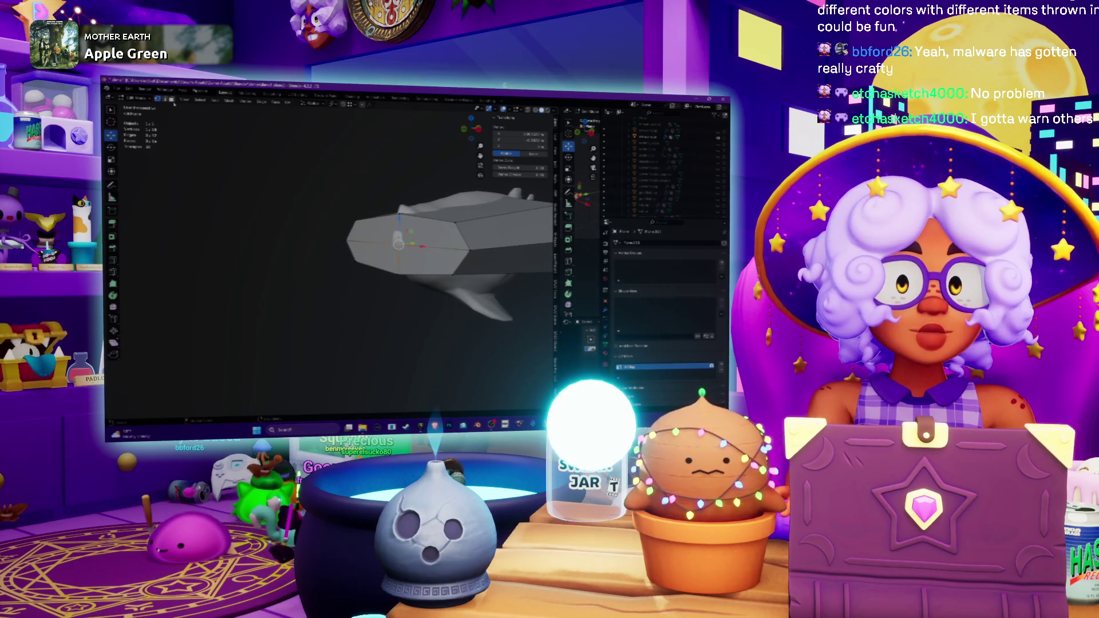
left_click(189, 109)
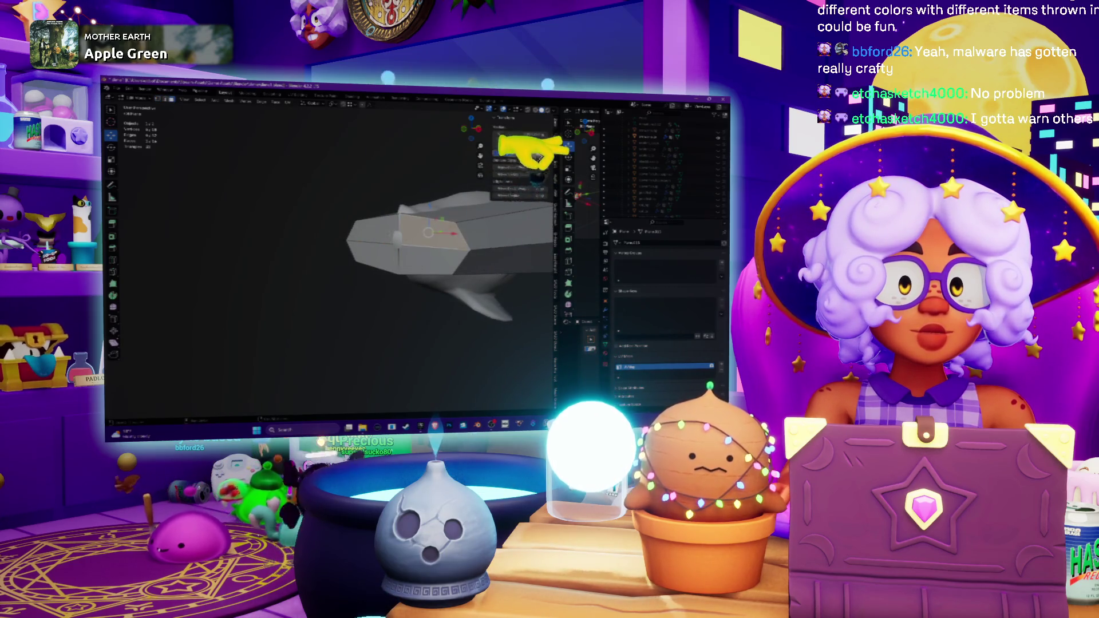
left_click(401, 247)
key("x")
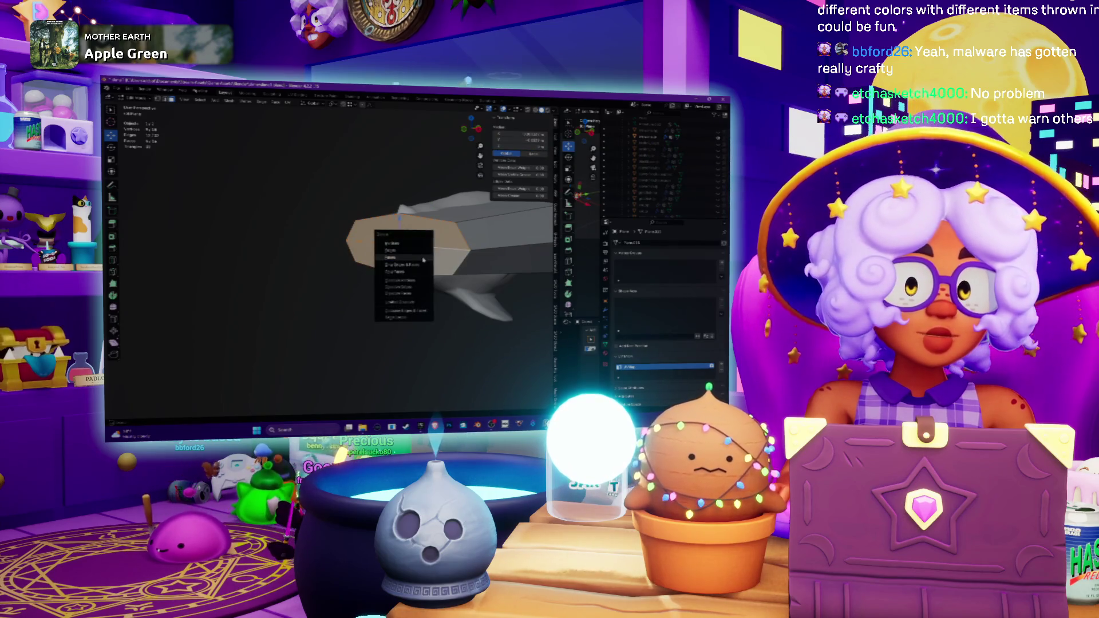
left_click(423, 259)
middle_click_drag(423, 259, 389, 270)
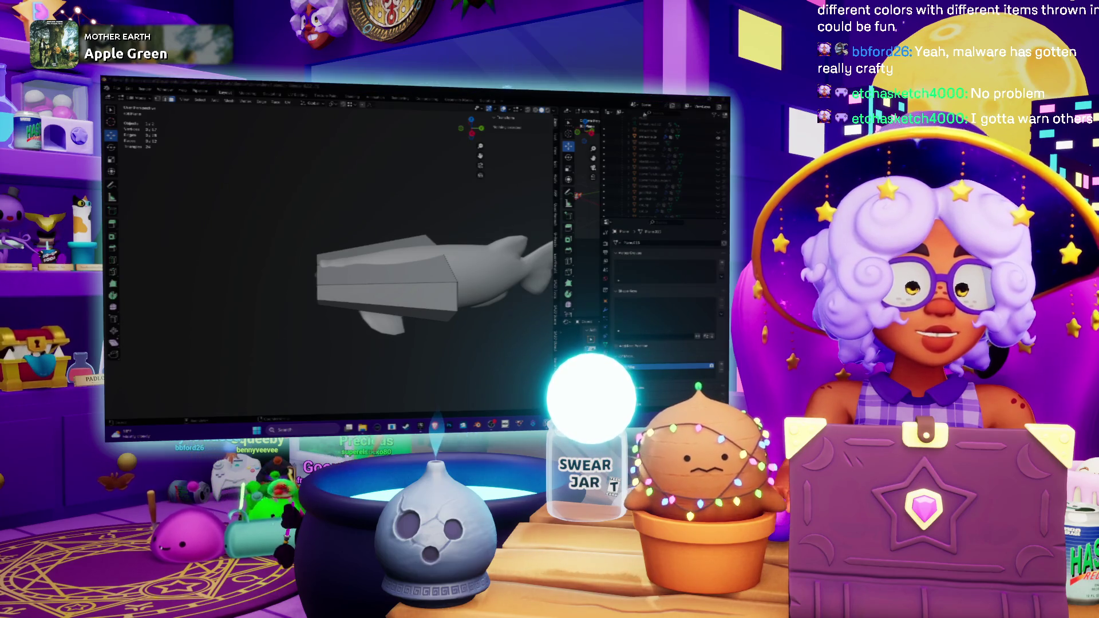
key("alt+Tab")
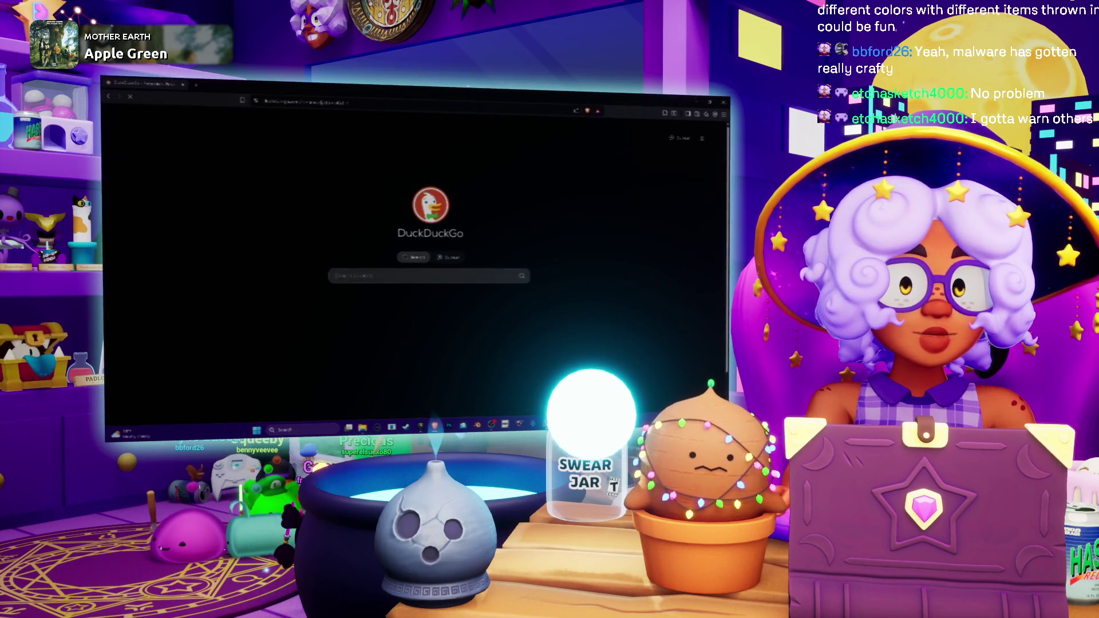
- Load The Models Resource from the address bar suggestions and open the Squid asset page
type("models")
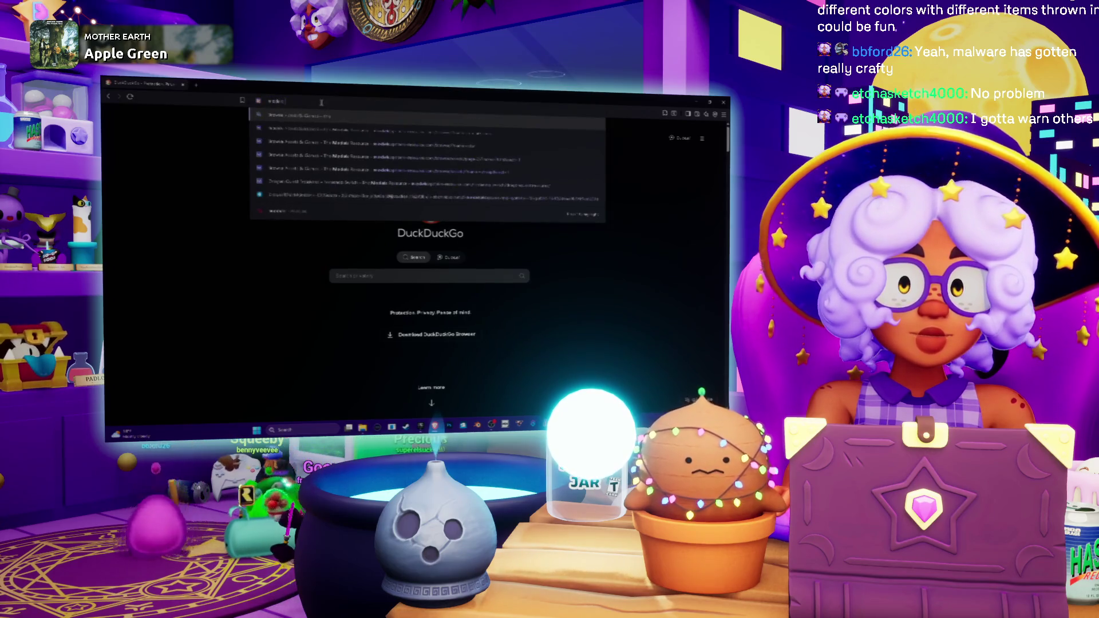
key("Down")
key("Down")
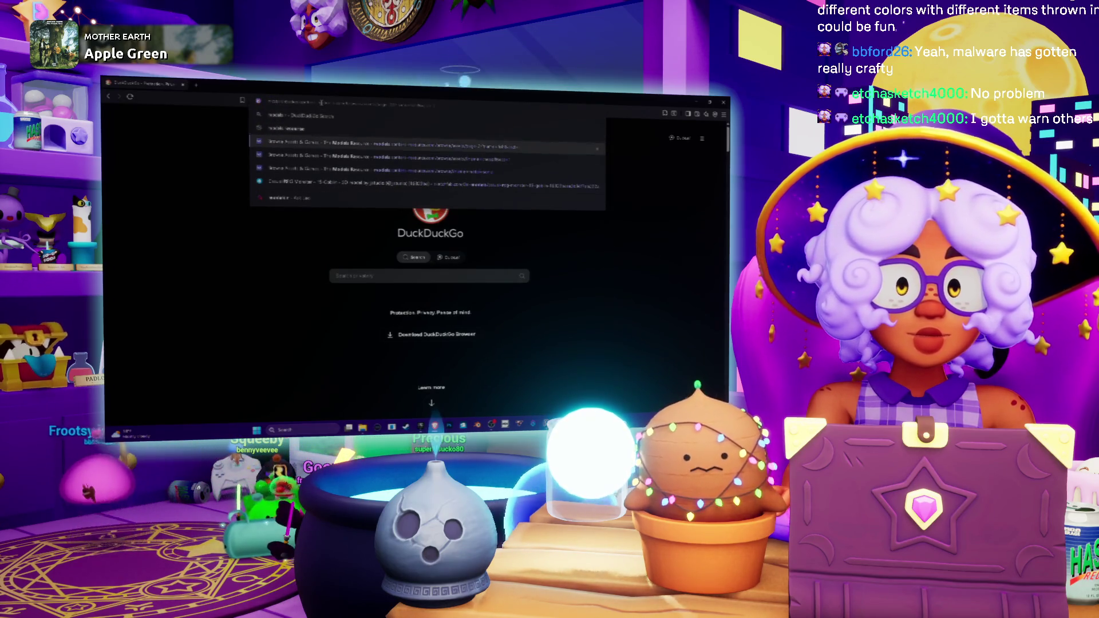
key("Return")
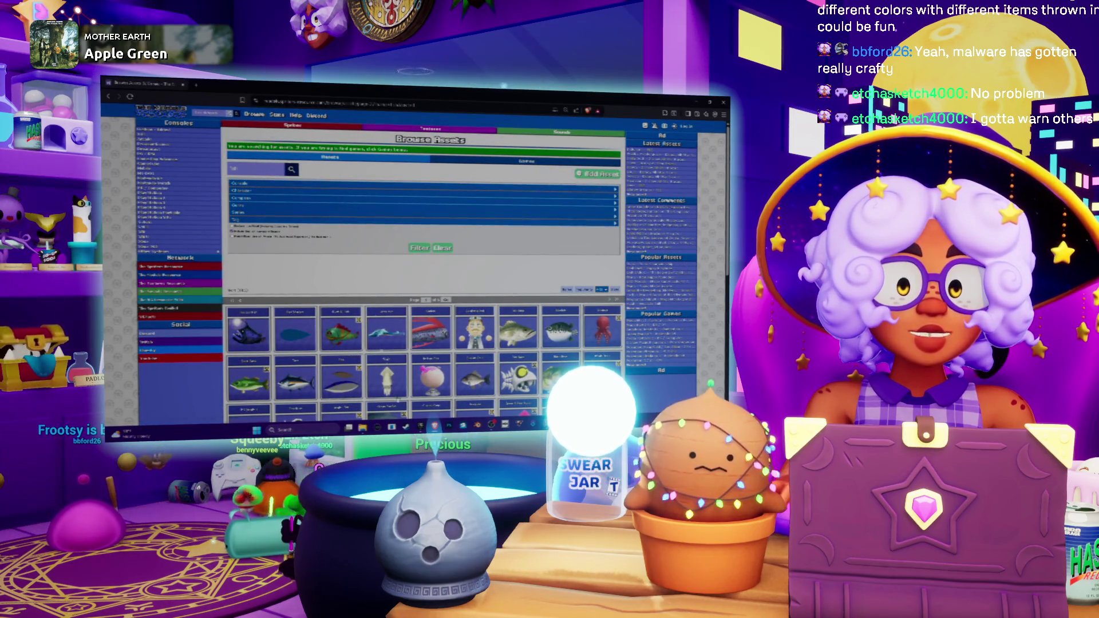
left_click(387, 377)
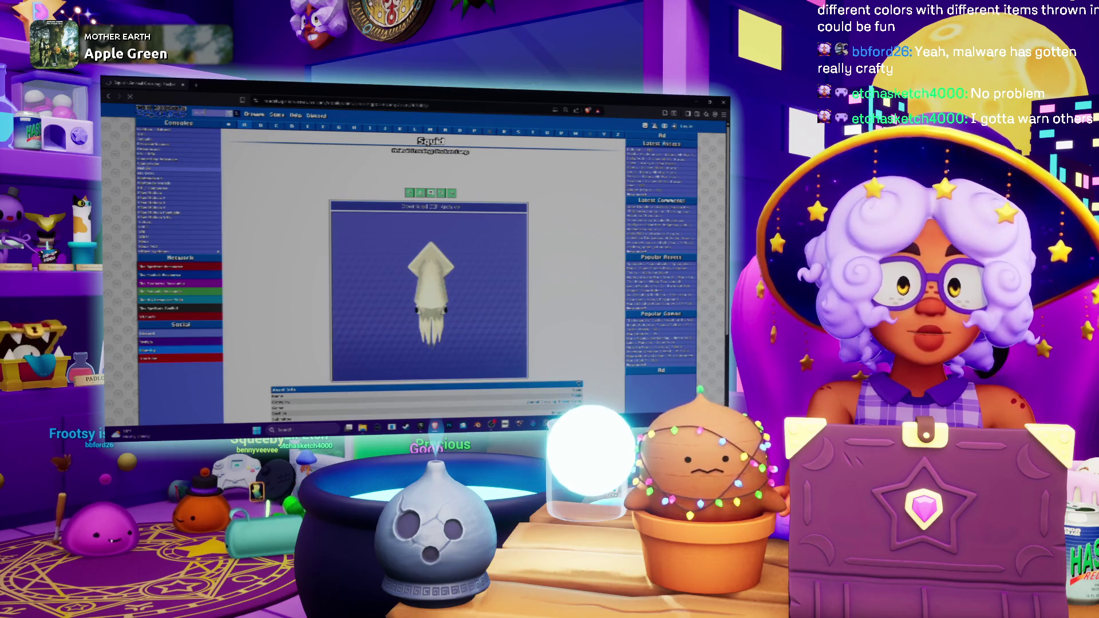
key("alt+Left")
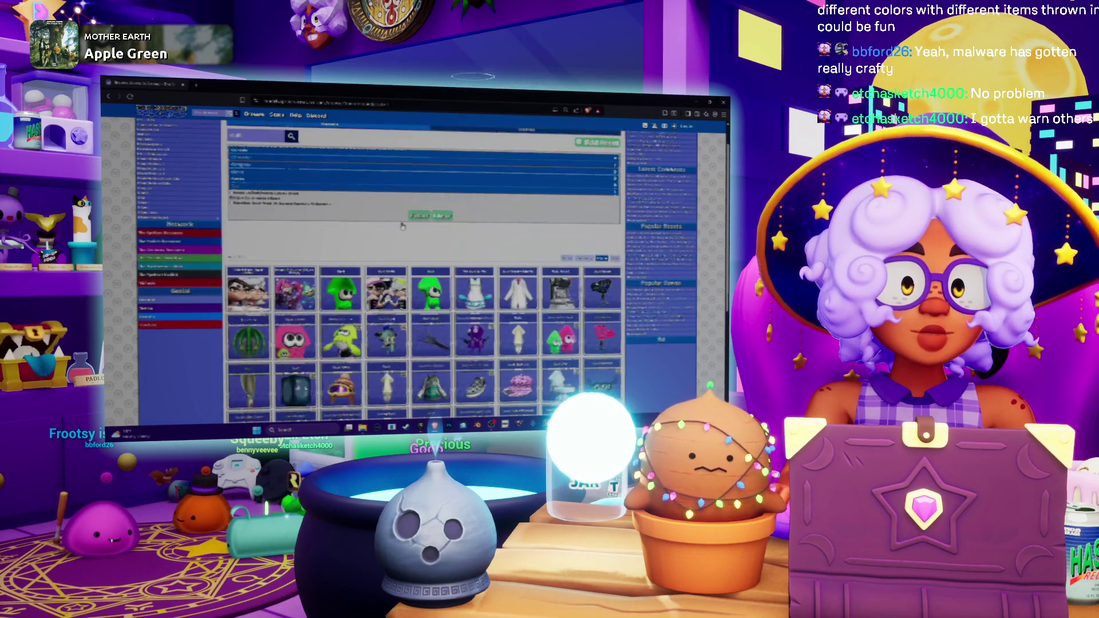
scroll(404, 228, "down", 2)
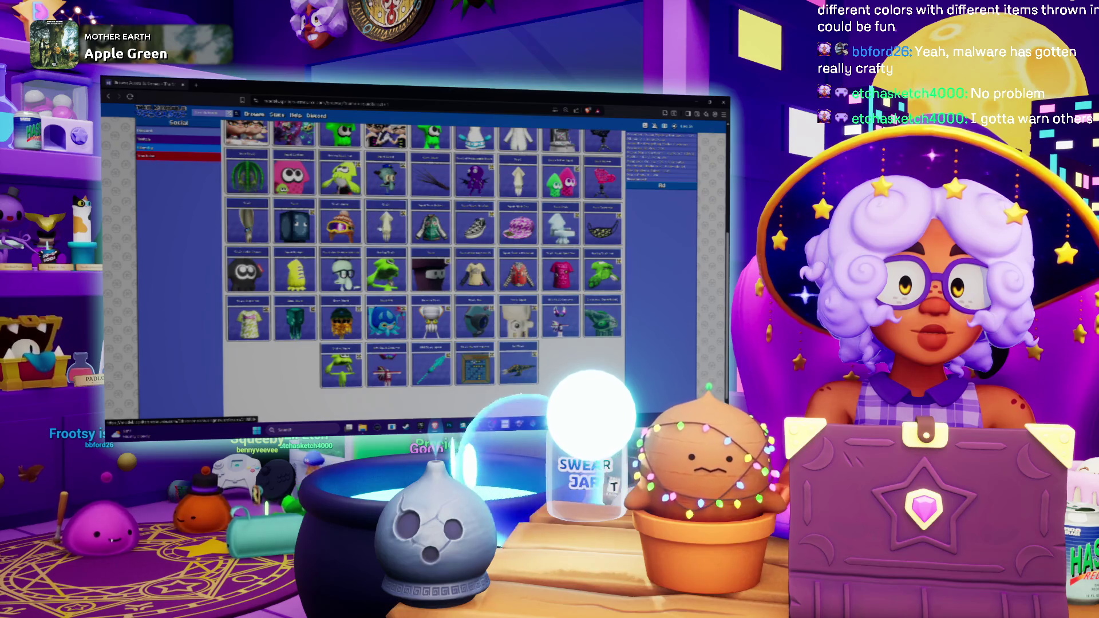
left_click(381, 228)
- Enlarge the Squid 3D preview, show it textured, and return to Blender
double_click(381, 228)
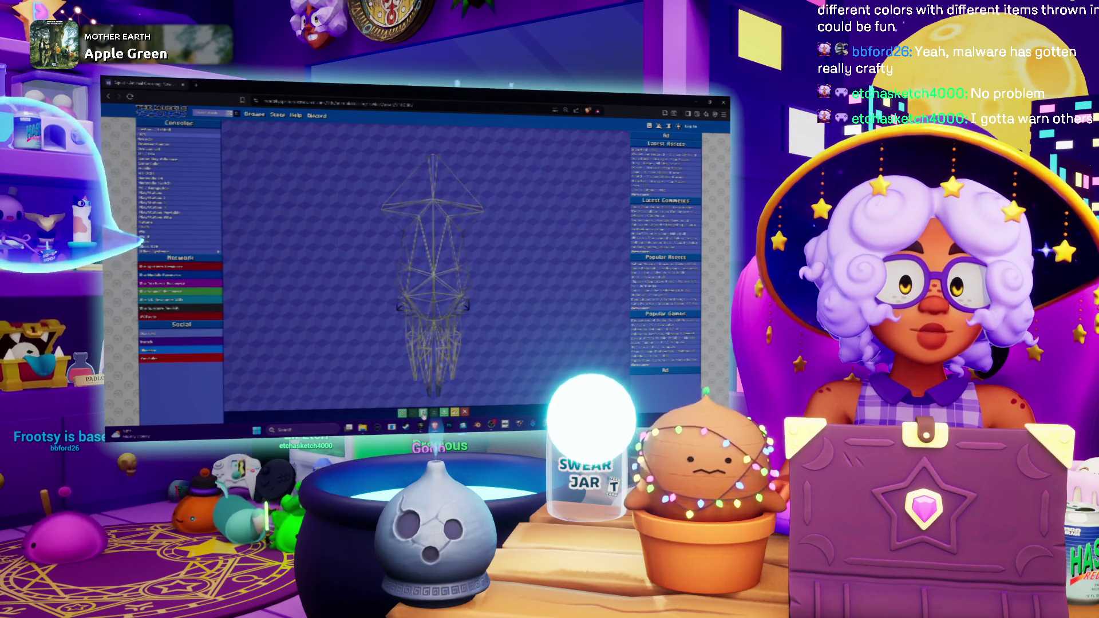
left_click(423, 412)
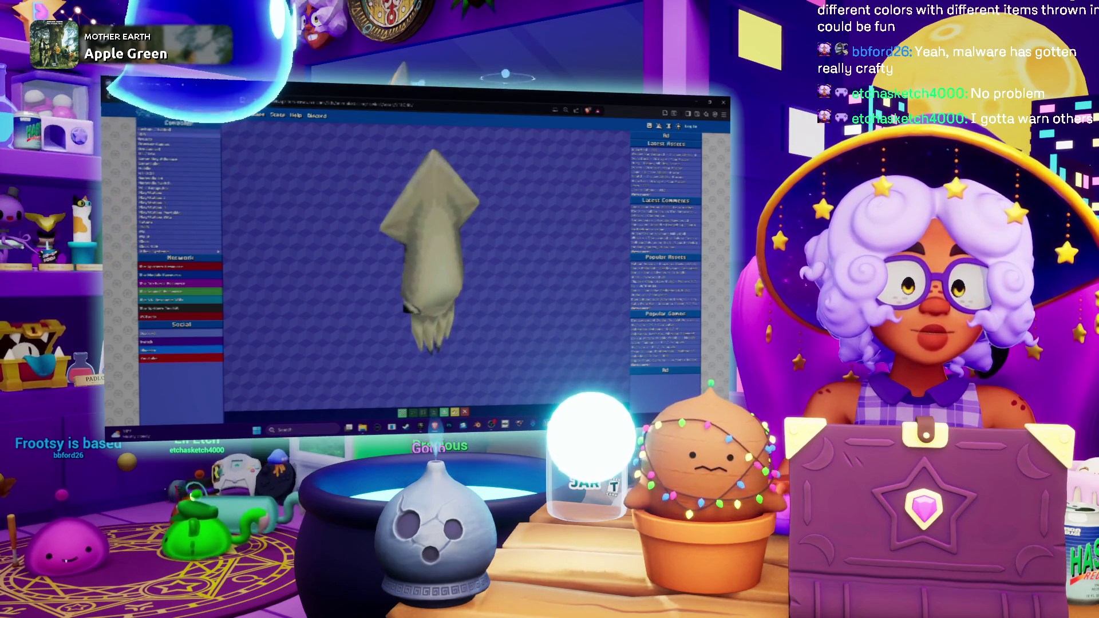
key("alt+Tab")
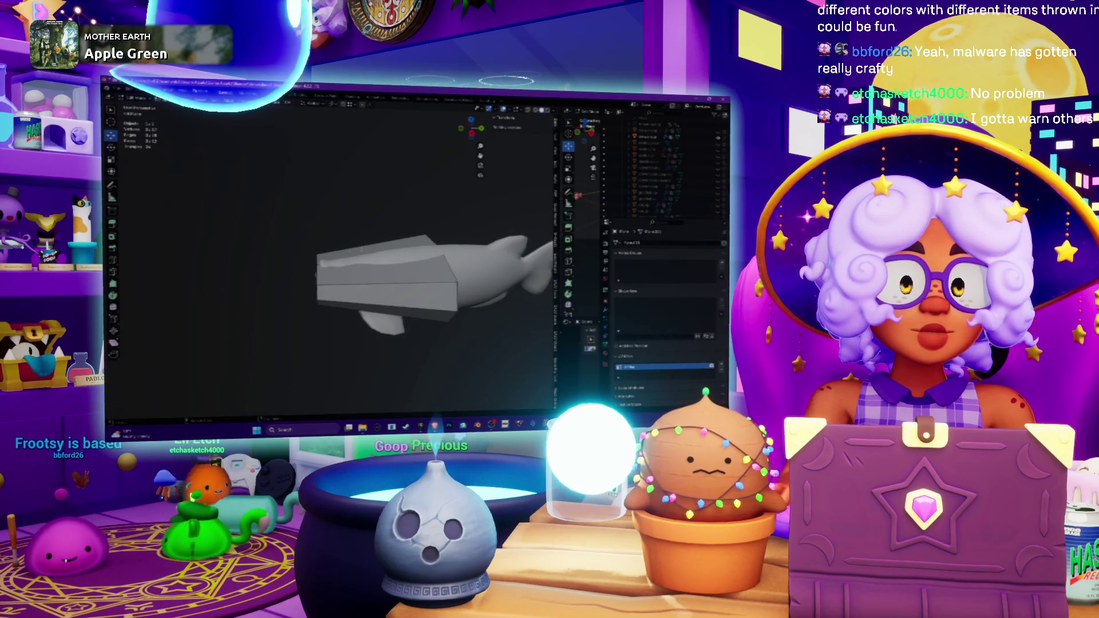
- Move a vertex near the bottom of the box mesh along the Y axis
mouse_move(418, 300)
middle_mouse_down()
mouse_move(355, 303)
mouse_move(372, 264)
middle_mouse_up()
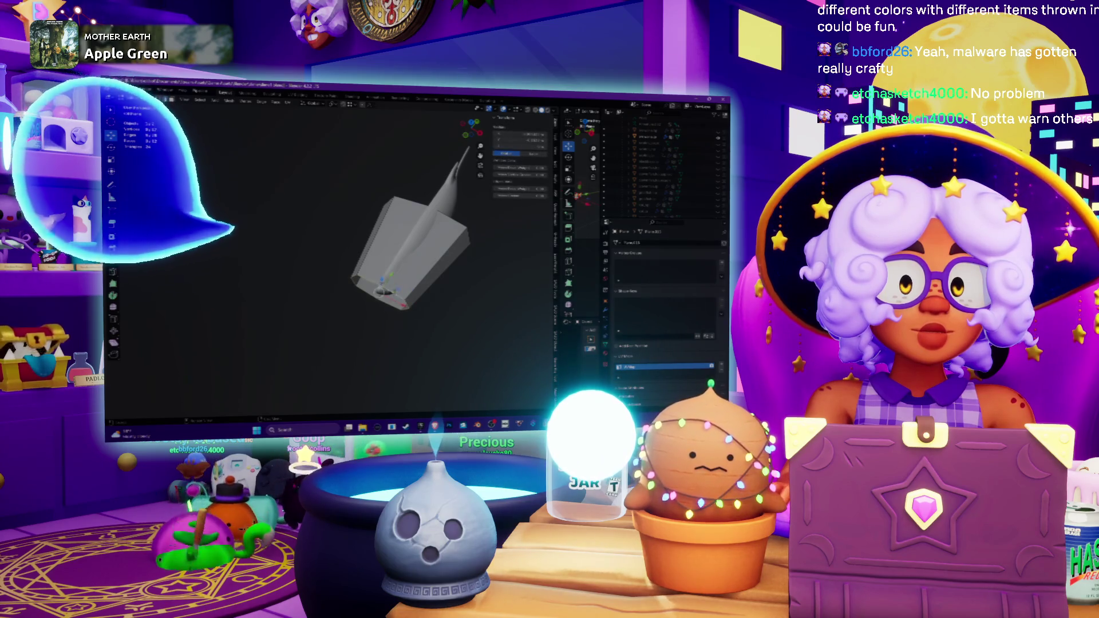
left_click(383, 292)
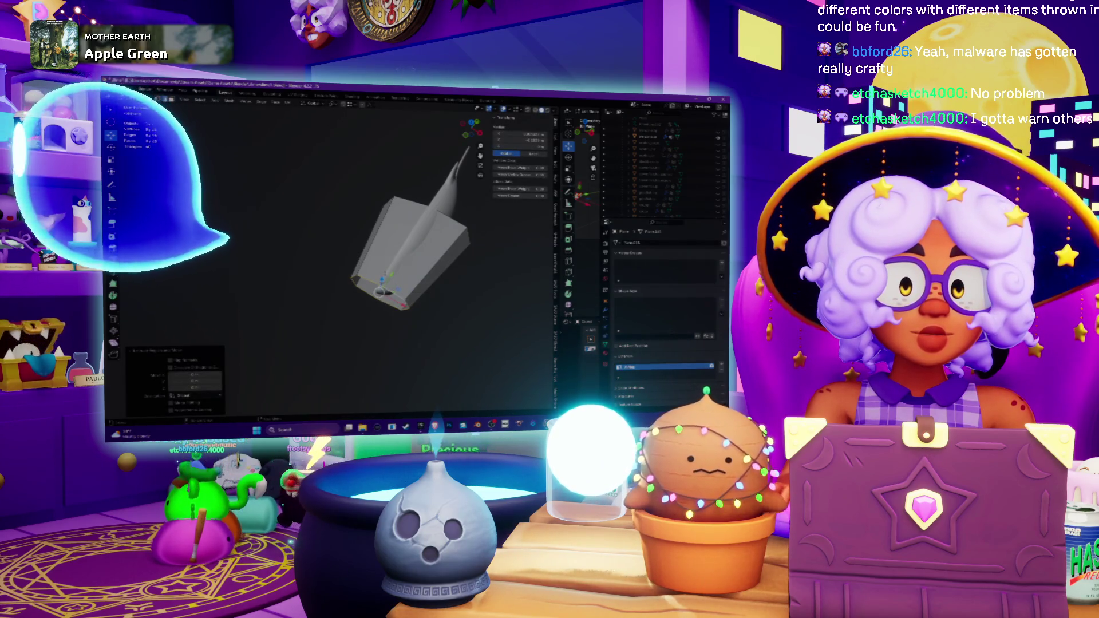
key("g")
key("y")
key("Return")
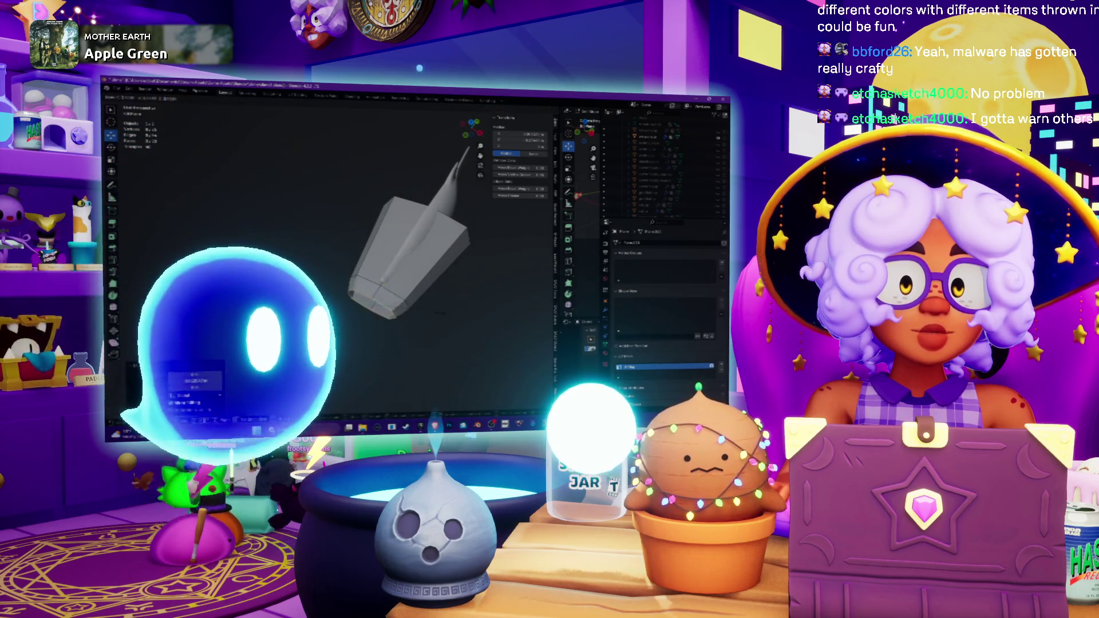
- Cap the open bottom edge loop with a Fill face and push it inward
mouse_move(413, 312)
middle_mouse_down()
mouse_move(434, 264)
mouse_move(400, 241)
middle_mouse_up()
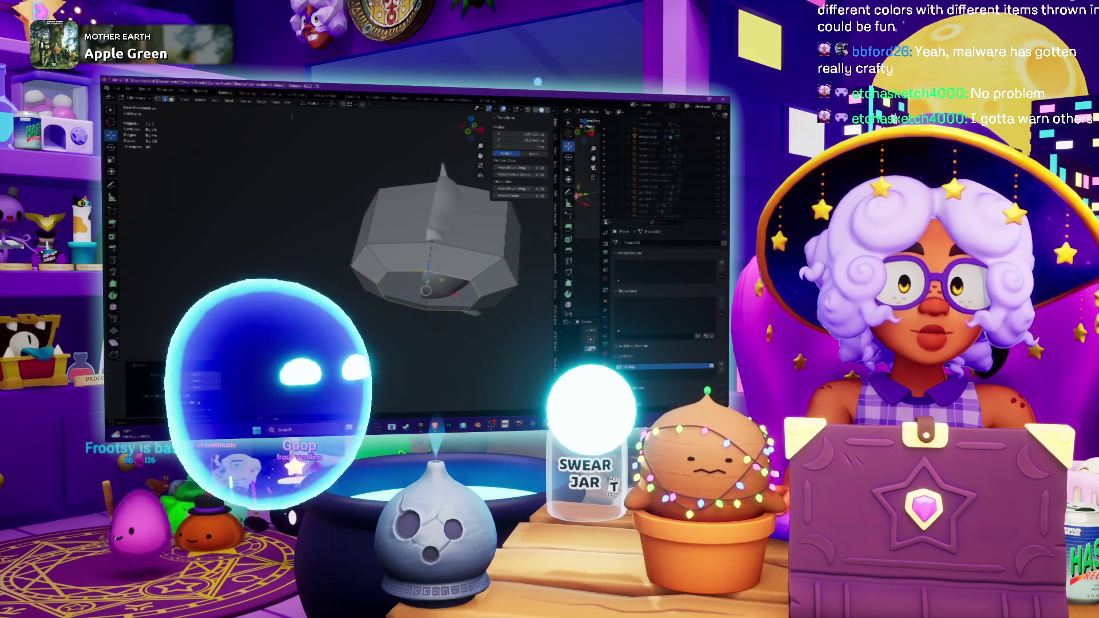
right_click(289, 112)
left_click(289, 166)
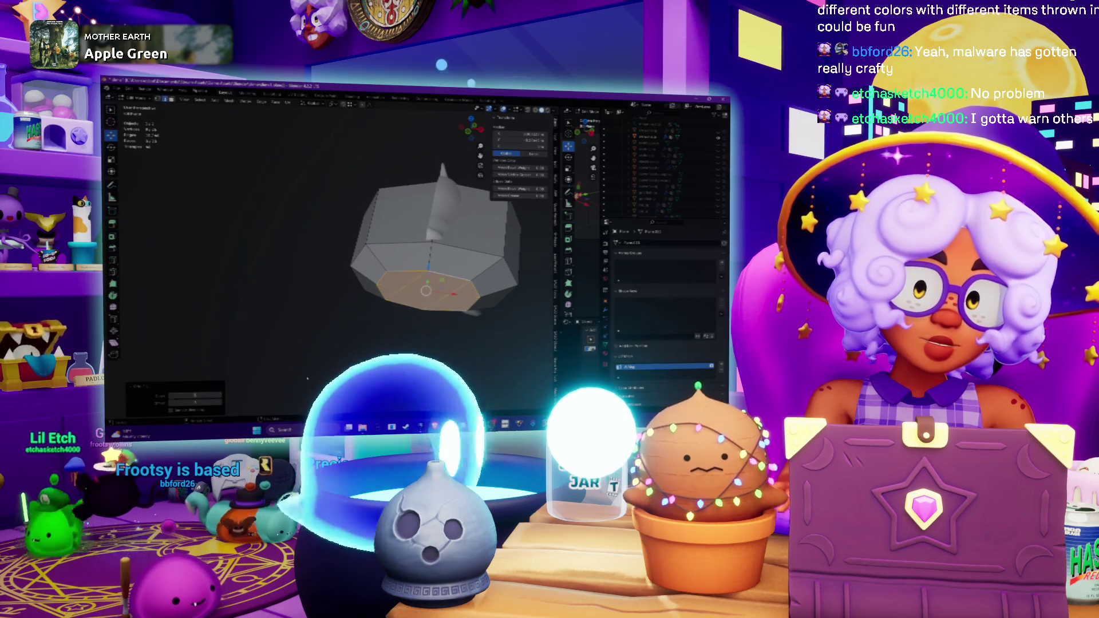
scroll(306, 378, "up", 2)
key("e")
middle_click_drag(457, 308, 455, 294)
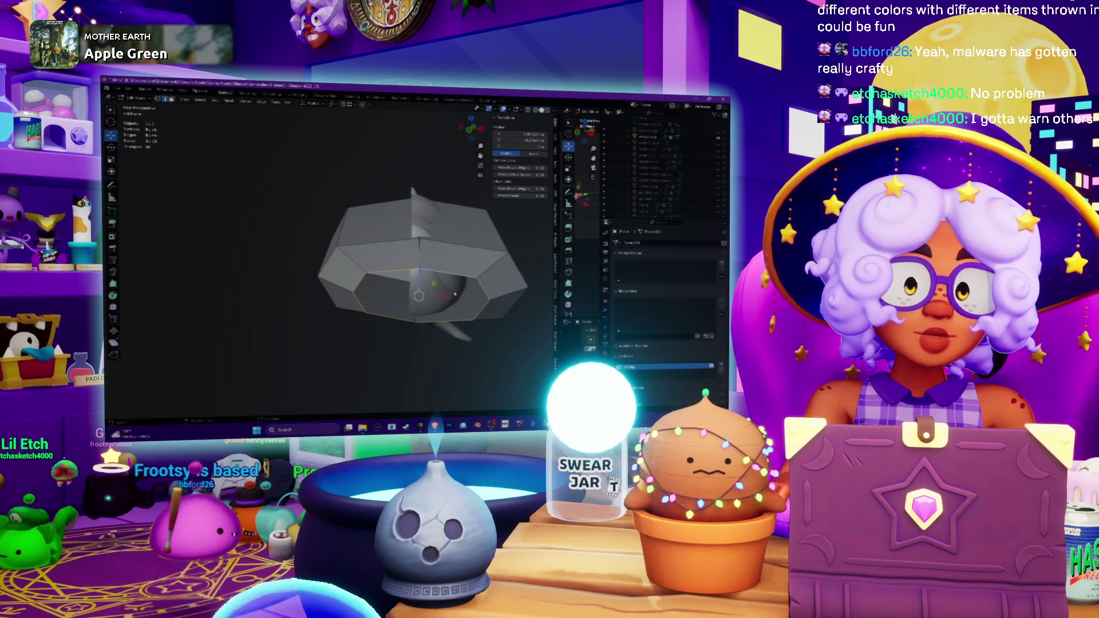
left_click(455, 294)
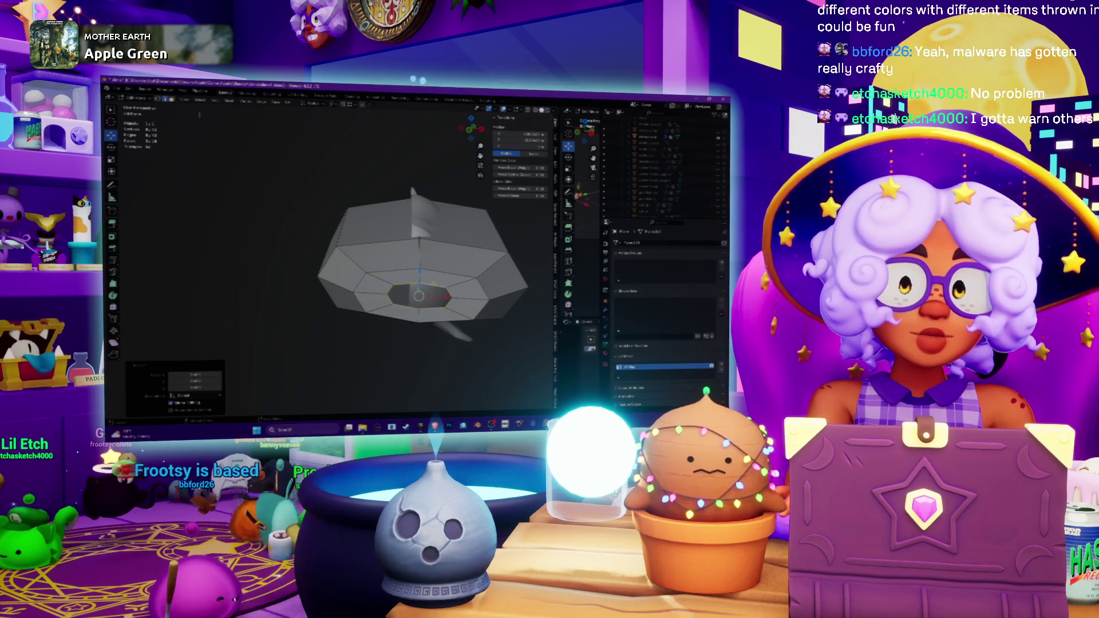
mouse_move(455, 294)
middle_mouse_down()
mouse_move(453, 321)
mouse_move(412, 286)
mouse_move(374, 324)
mouse_move(349, 216)
middle_mouse_up()
- Scale the mesh into a long tapered slab, checking the browser reference model
key("Tab")
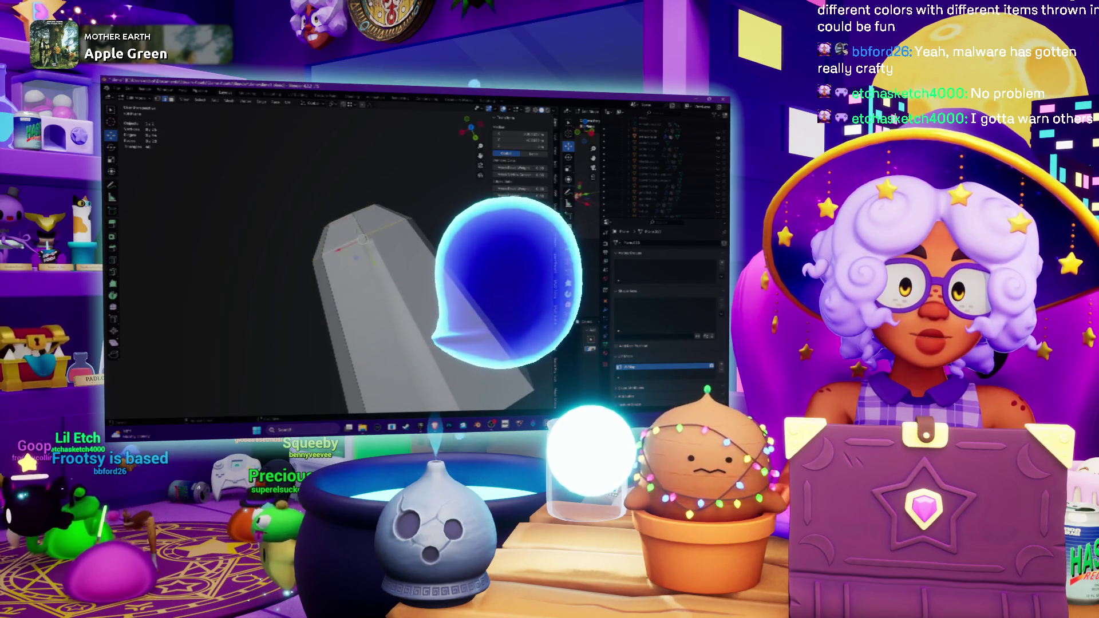
middle_click_drag(350, 216, 321, 195)
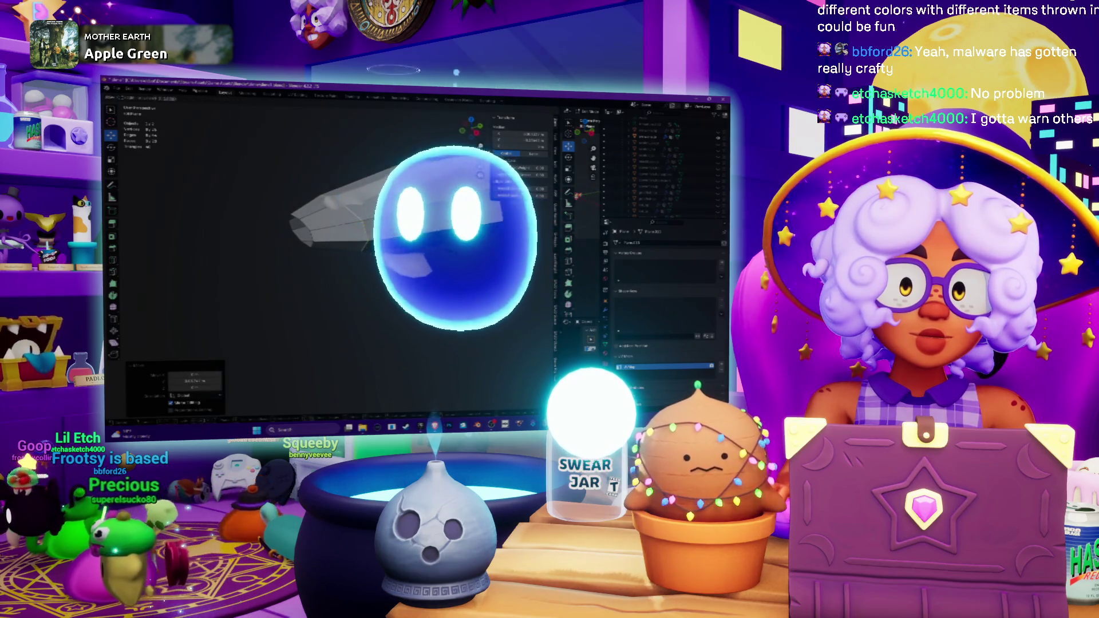
key("s")
key("Return")
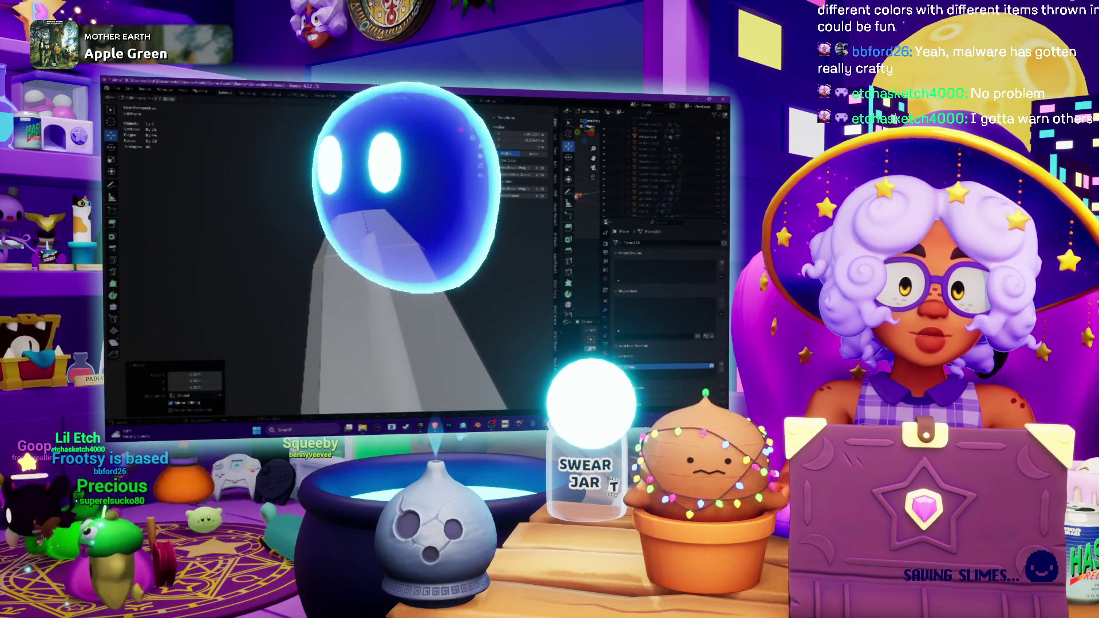
key("alt+Tab")
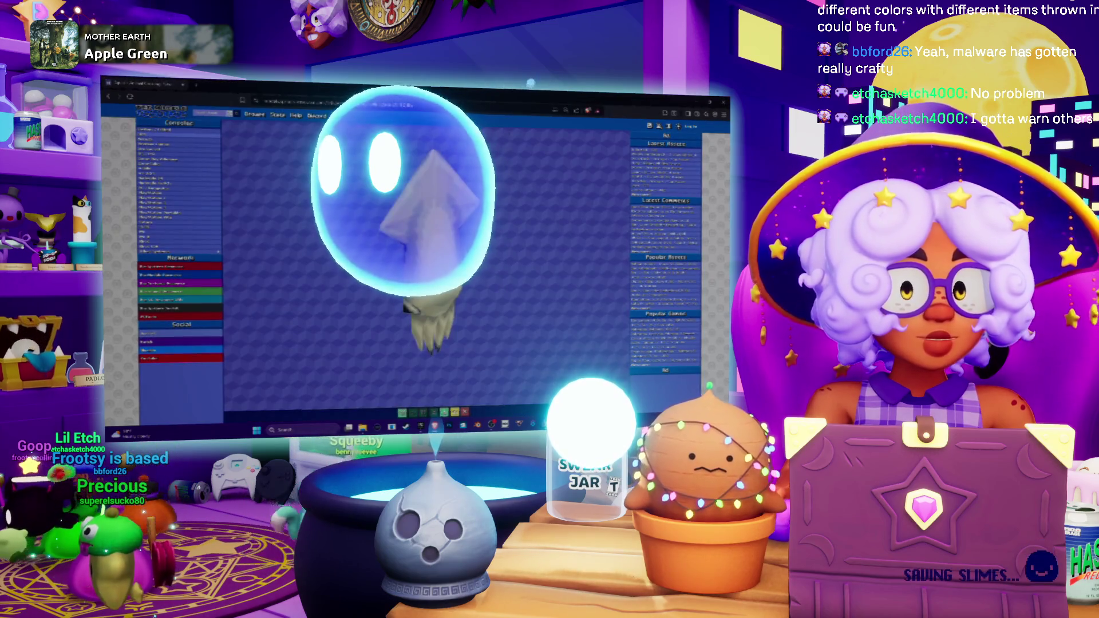
key("alt+Tab")
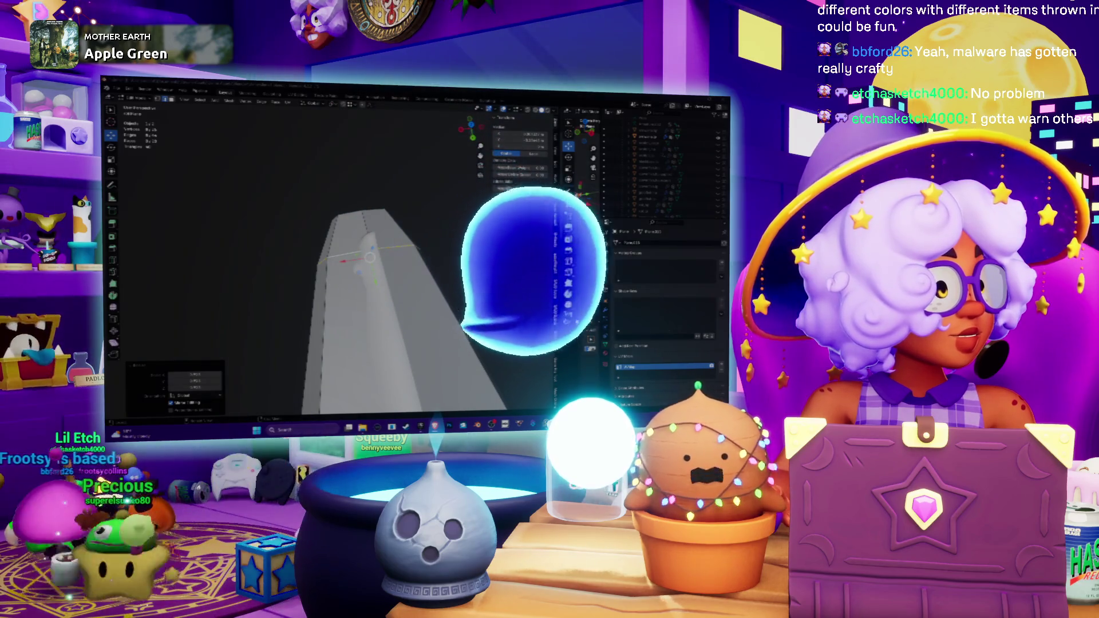
middle_click_drag(367, 269, 395, 282)
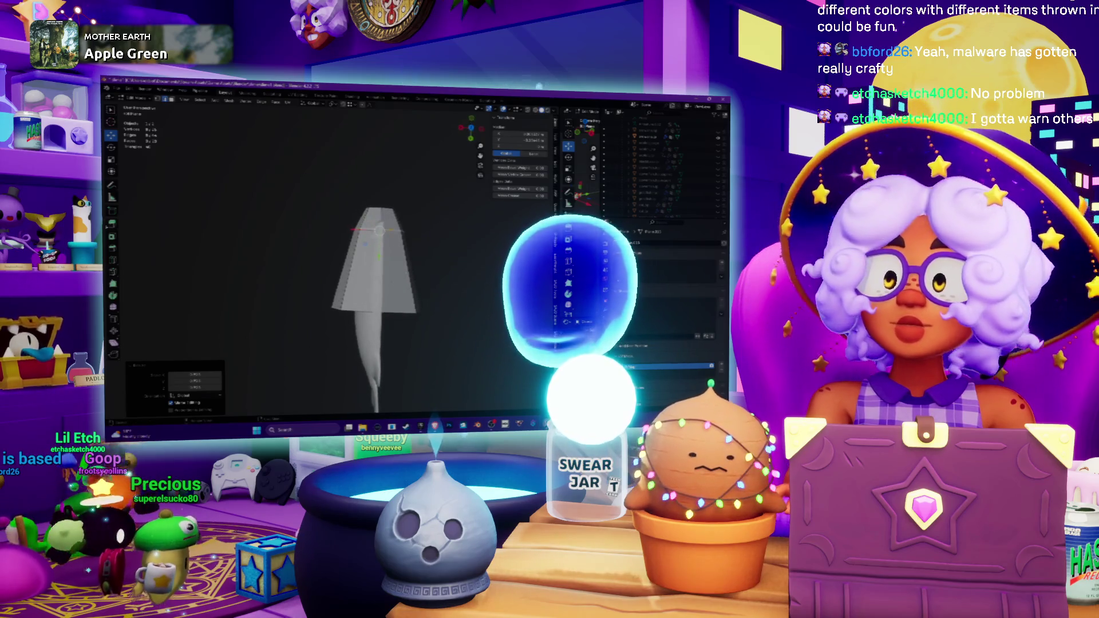
- Add a loop cut across the slab and shift its bottom edge along Y
left_click(475, 282)
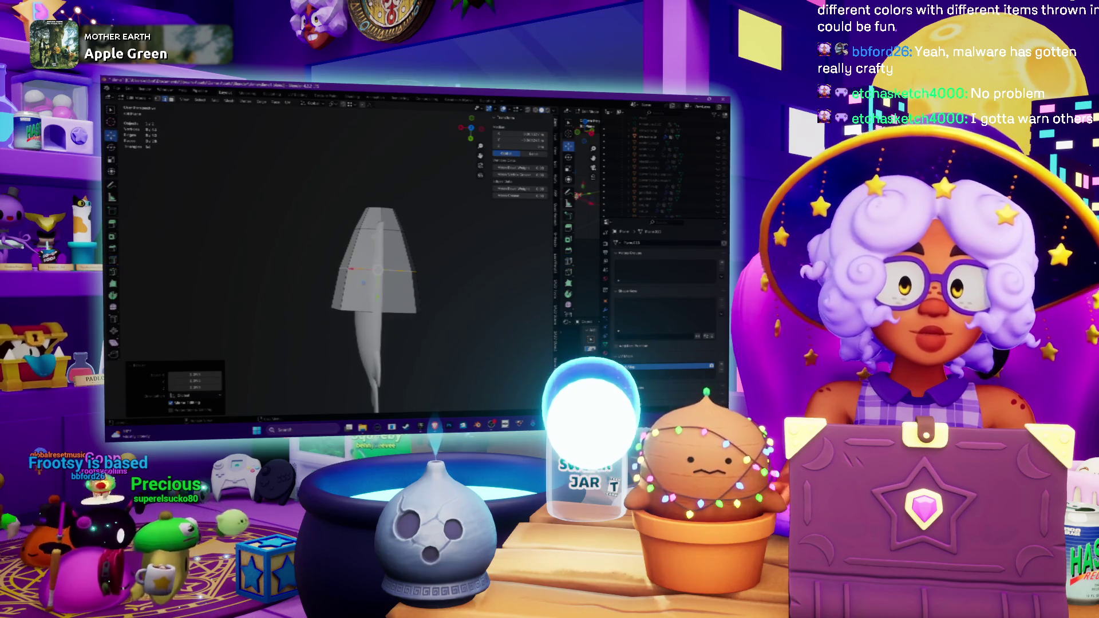
key("ctrl+z")
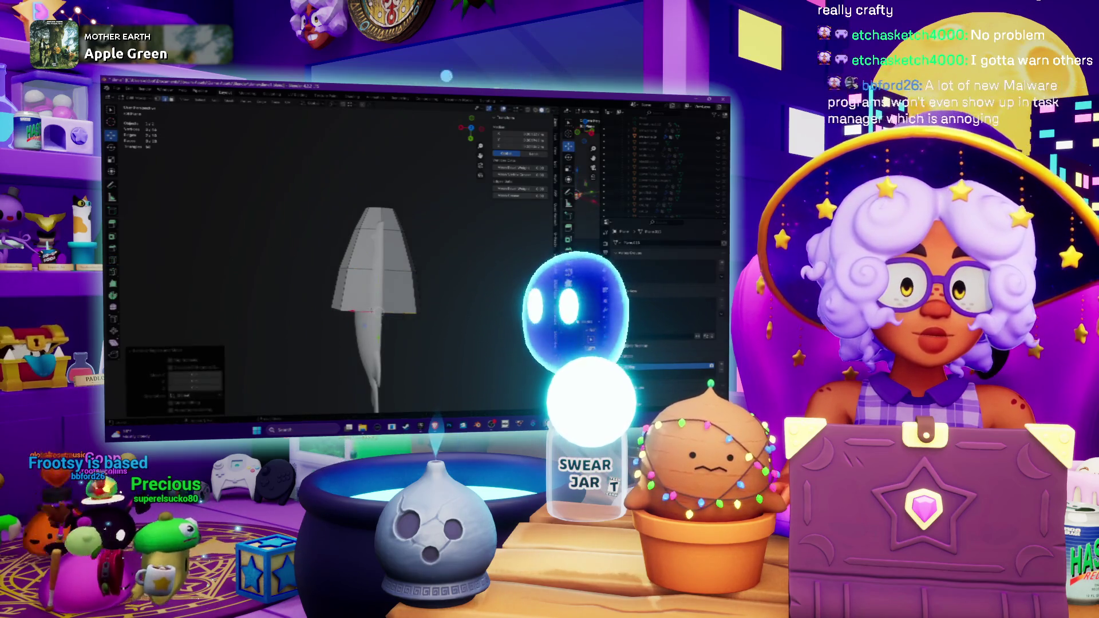
key("g")
key("y")
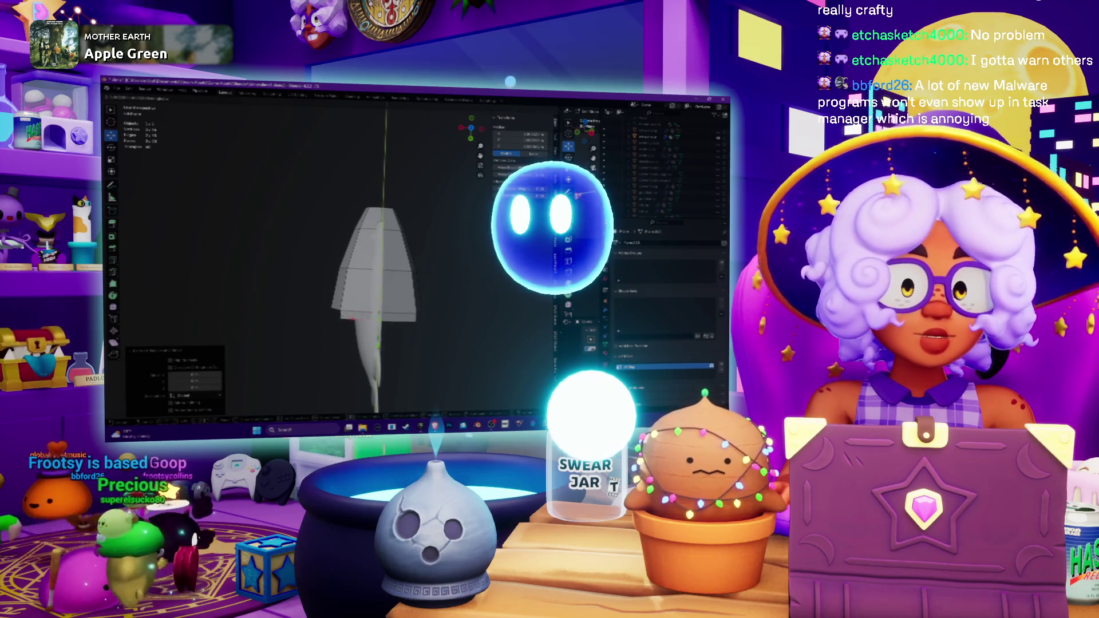
key("Escape")
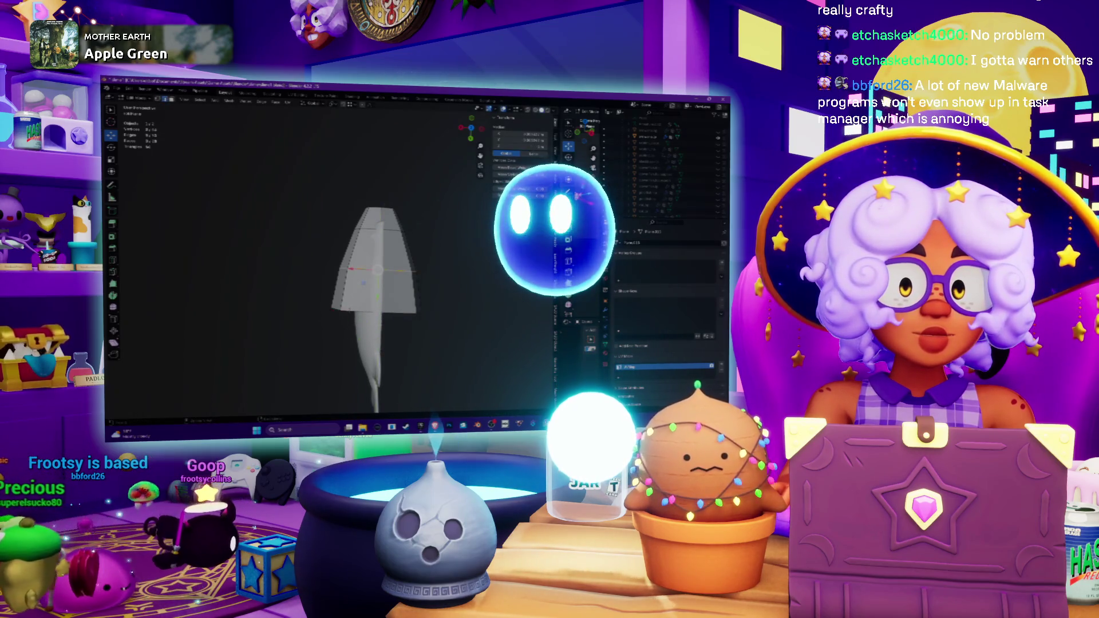
middle_click_drag(372, 258, 446, 241)
left_click(381, 235)
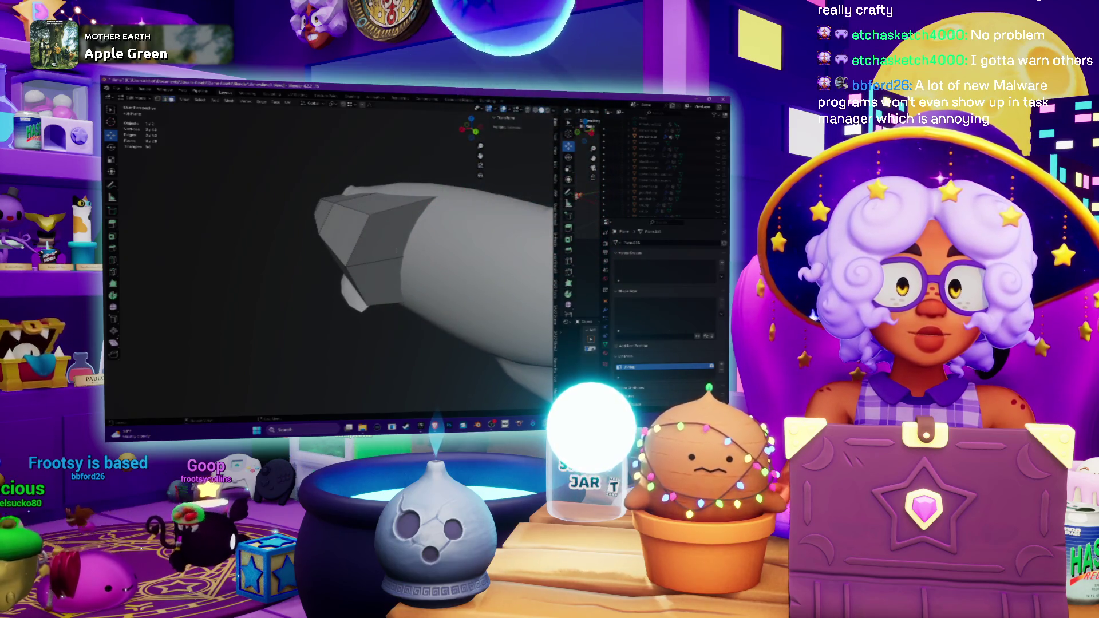
- Delete the tip face and the end face to open the mesh's end
right_click(389, 283)
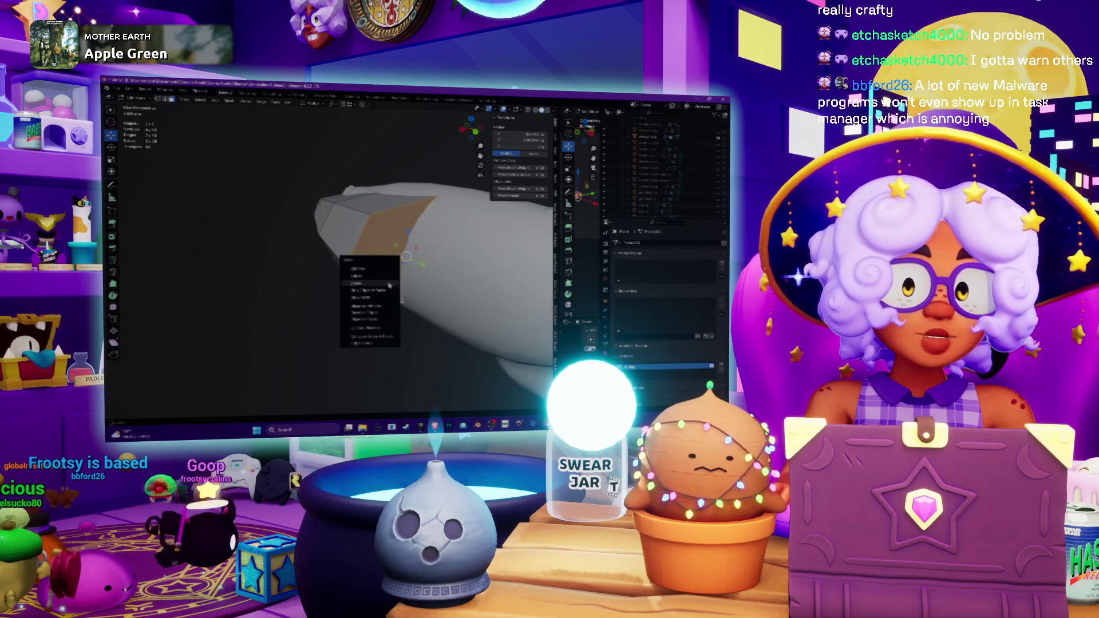
left_click(390, 283)
middle_click_drag(390, 283, 400, 269)
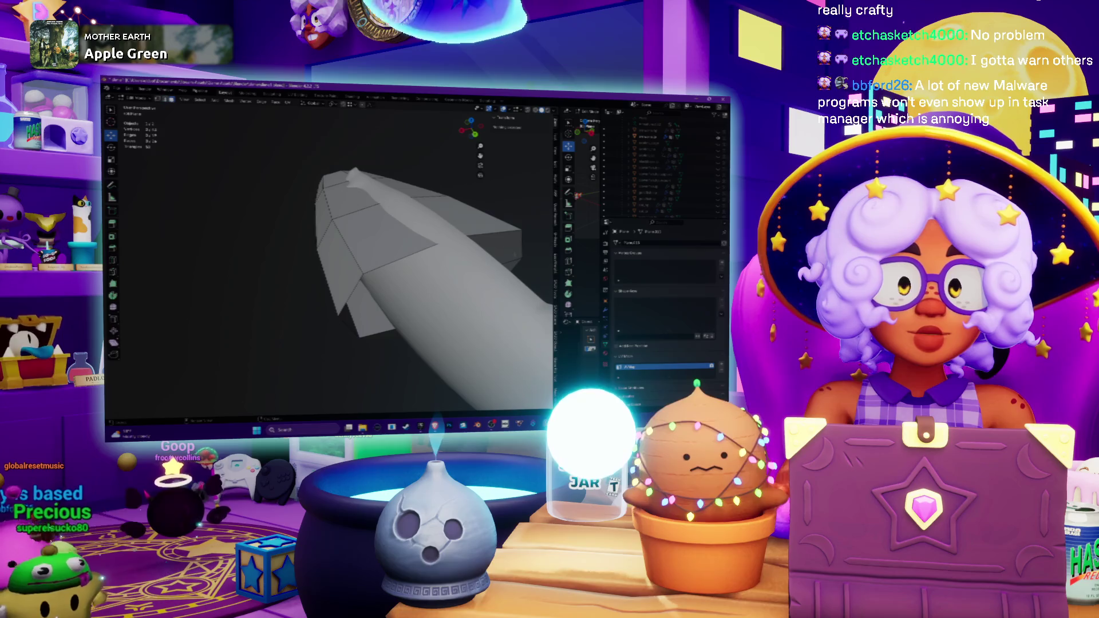
left_click(496, 246)
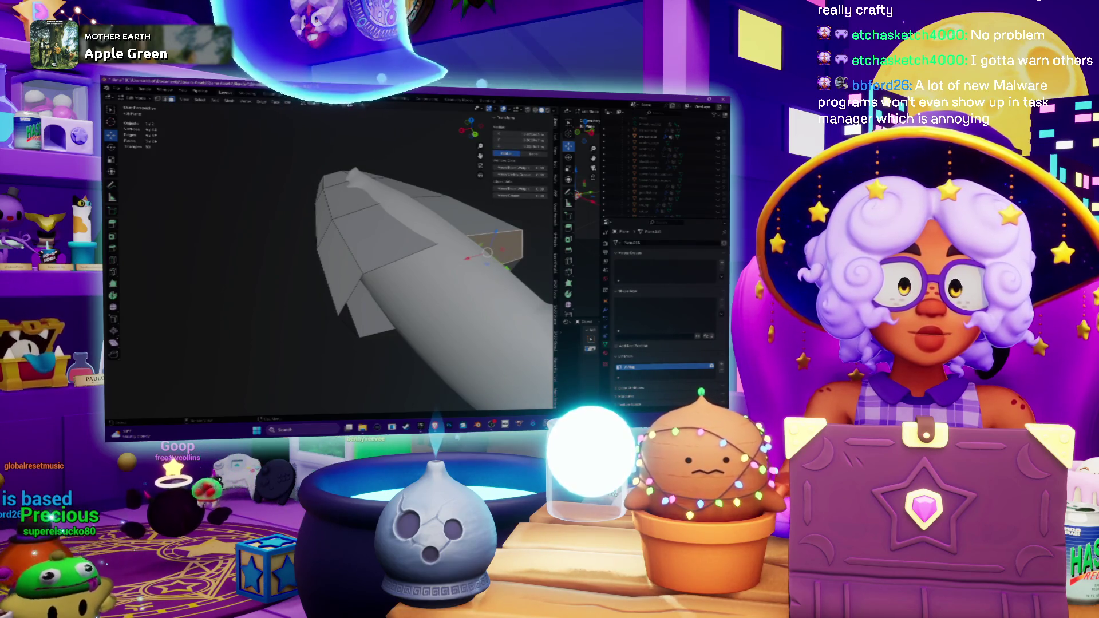
key("alt+a")
middle_click_drag(401, 269, 452, 278)
left_click(457, 278)
key("x")
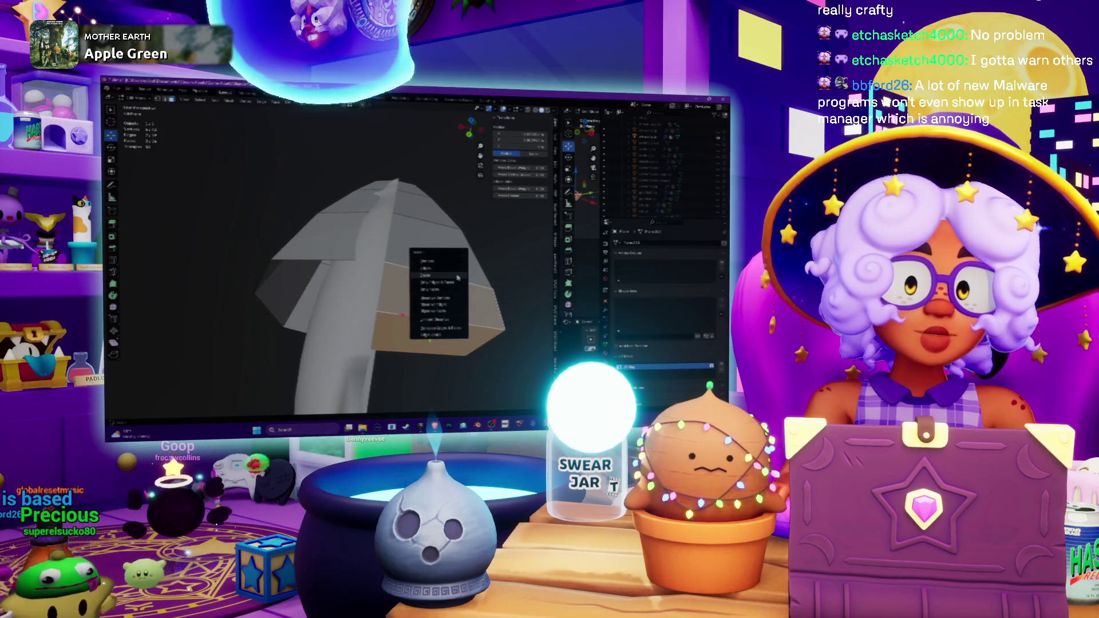
left_click(457, 276)
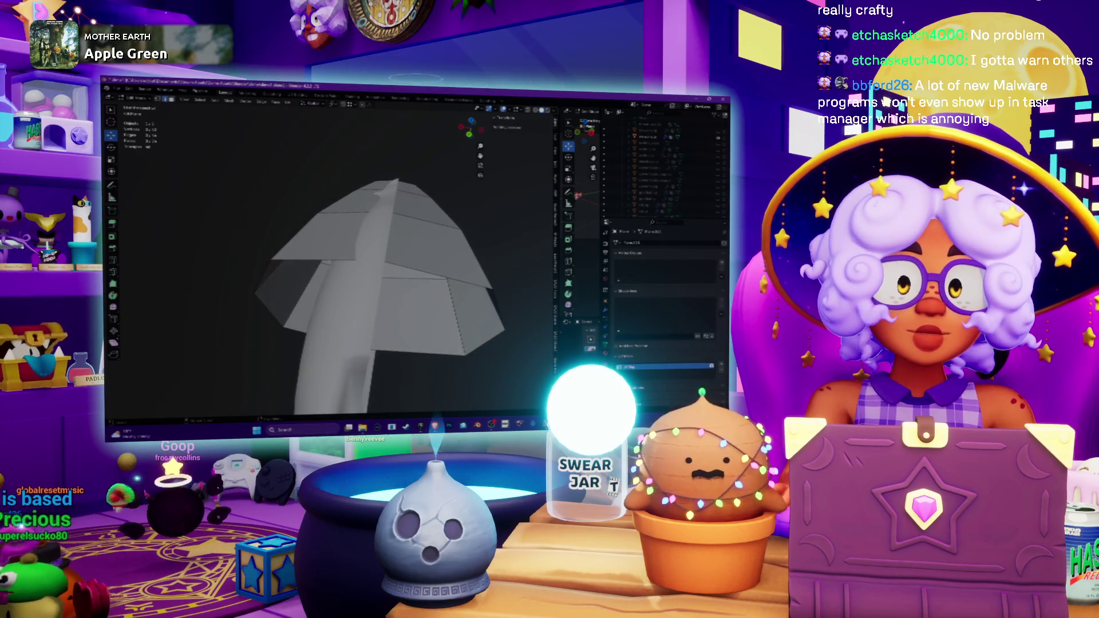
- Extrude the open rim and scale it inward into a narrower ring
middle_click_drag(326, 258, 358, 273)
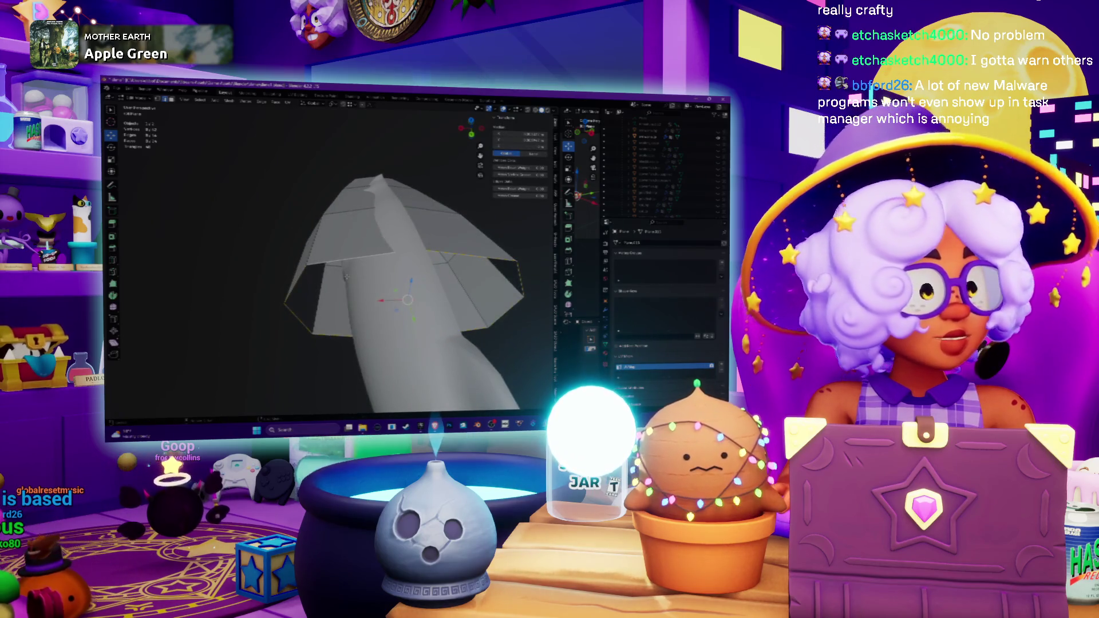
key("e")
left_click(346, 277)
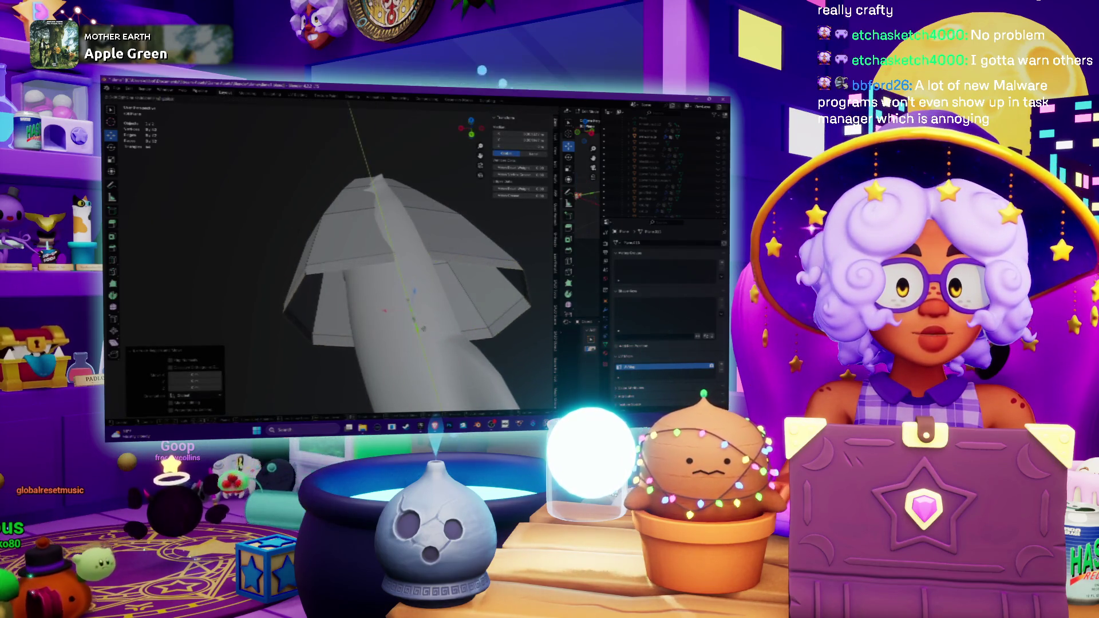
key("s")
left_click(473, 332)
mouse_move(473, 332)
middle_mouse_down()
mouse_move(380, 309)
mouse_move(412, 229)
mouse_move(441, 206)
mouse_move(418, 244)
mouse_move(389, 257)
mouse_move(361, 231)
mouse_move(370, 226)
middle_mouse_up()
scroll(441, 206, "up", 5)
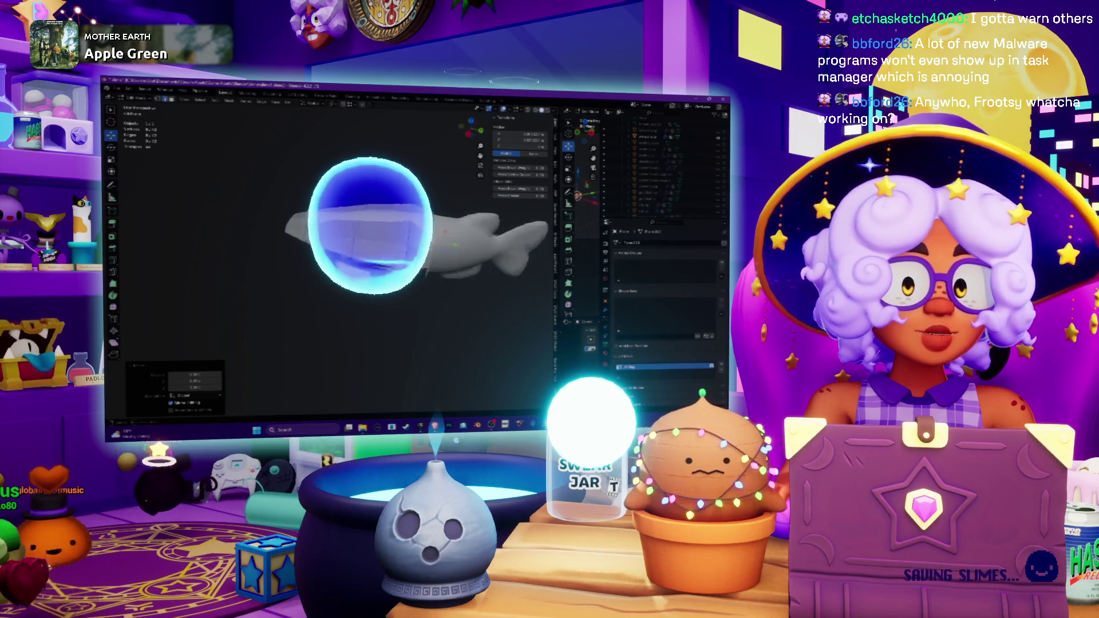
key("Tab")
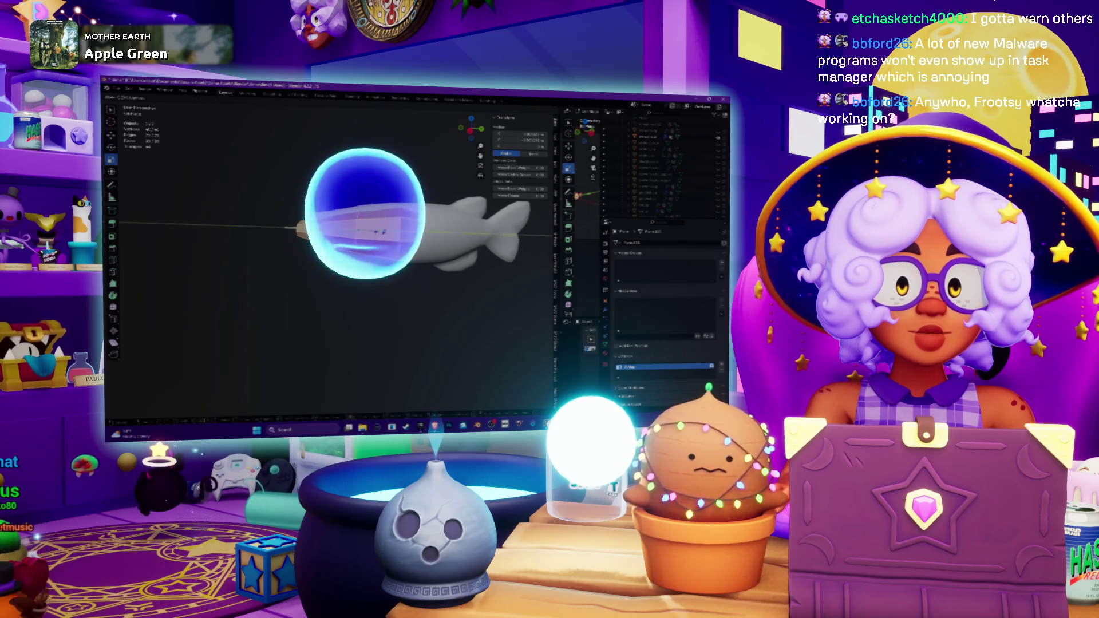
- Extrude the box mesh's side face out along the X axis over the body
key("shift+r")
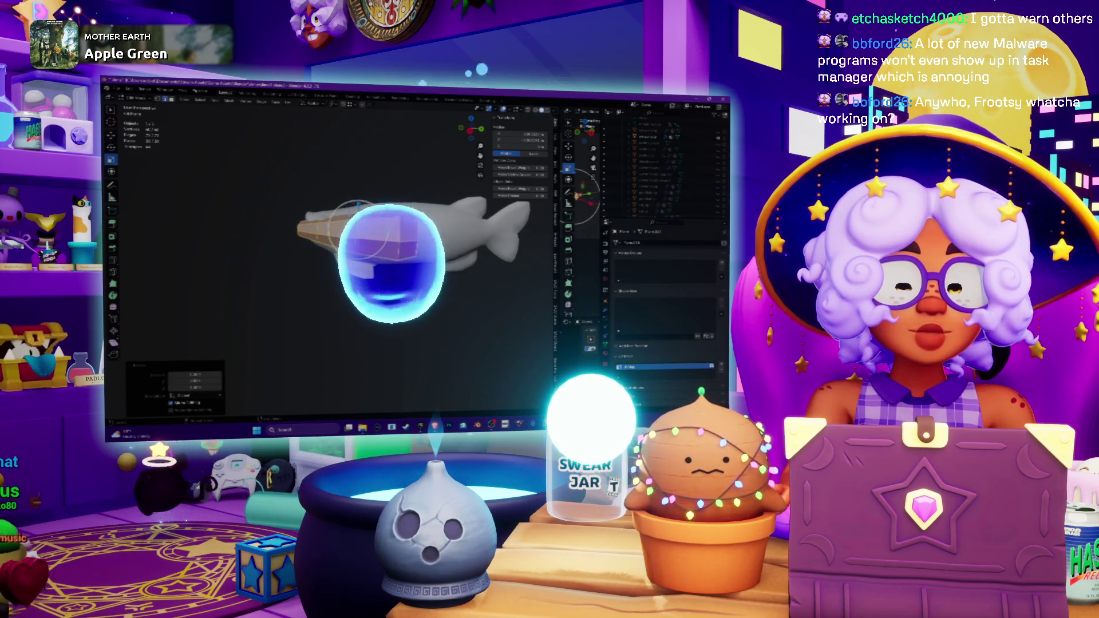
mouse_move(343, 257)
middle_mouse_down()
mouse_move(378, 212)
mouse_move(424, 189)
middle_mouse_up()
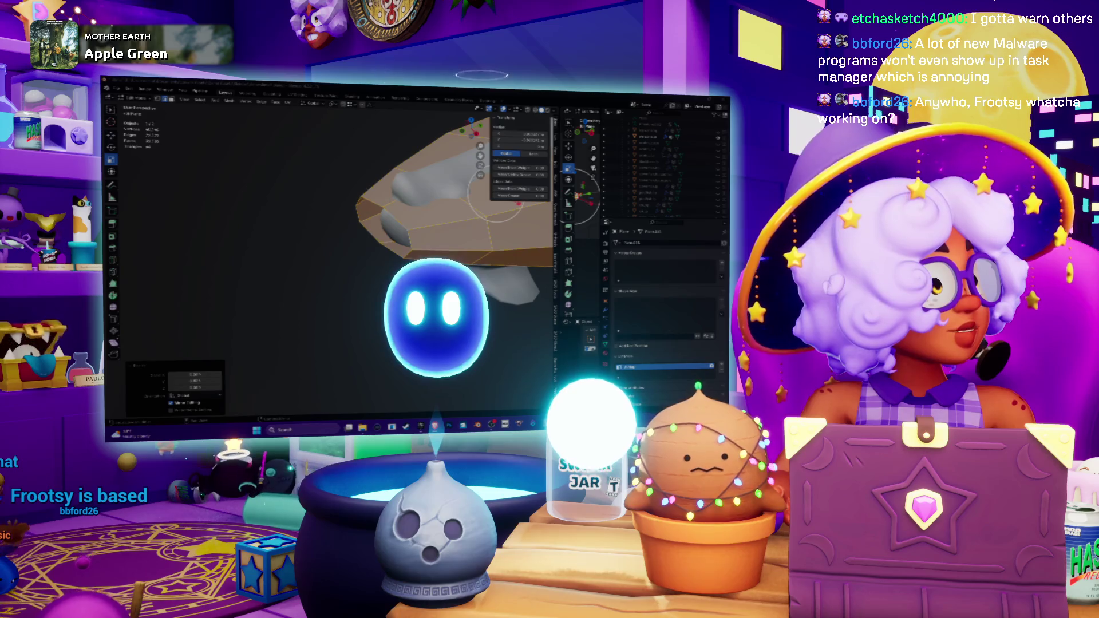
middle_click_drag(423, 189, 401, 206)
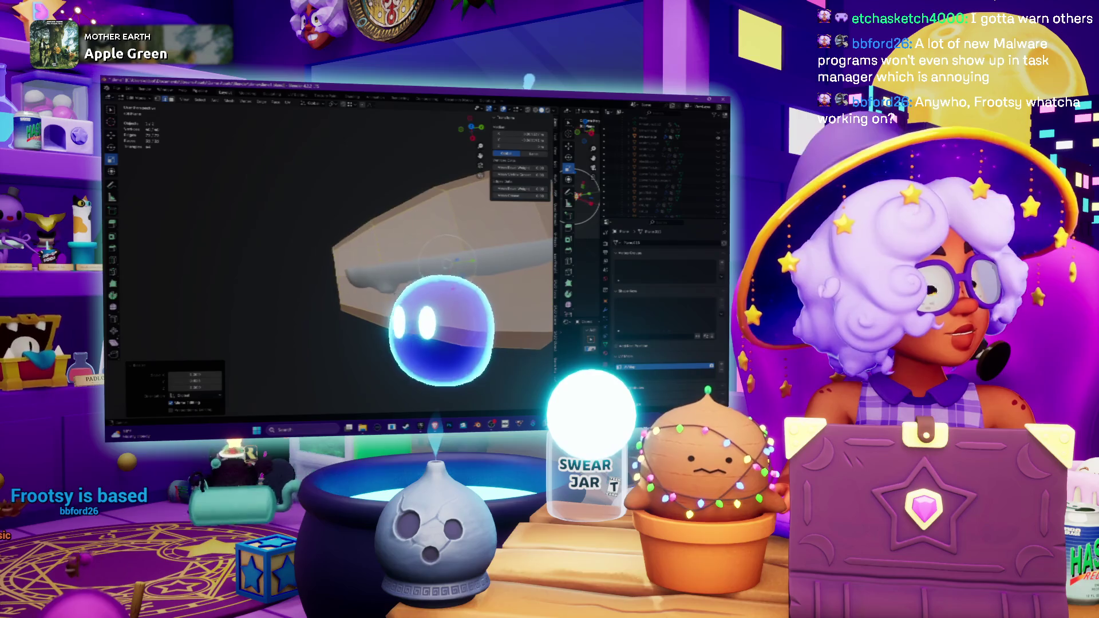
middle_click_drag(396, 244, 435, 215)
key("ctrl+z")
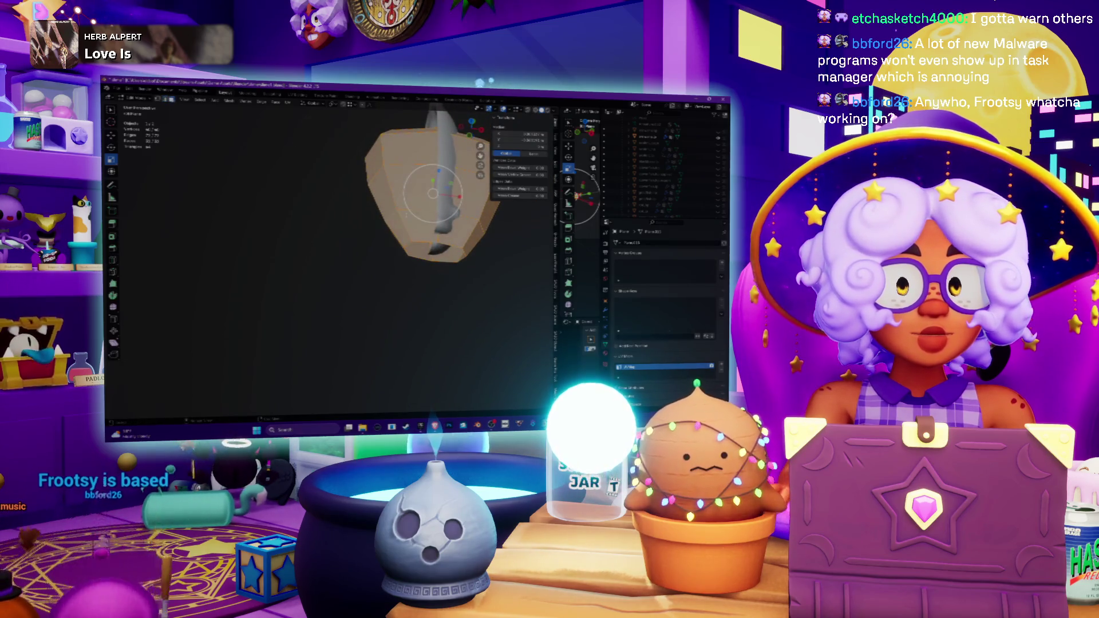
mouse_move(435, 215)
middle_mouse_down()
mouse_move(401, 234)
mouse_move(353, 295)
middle_mouse_up()
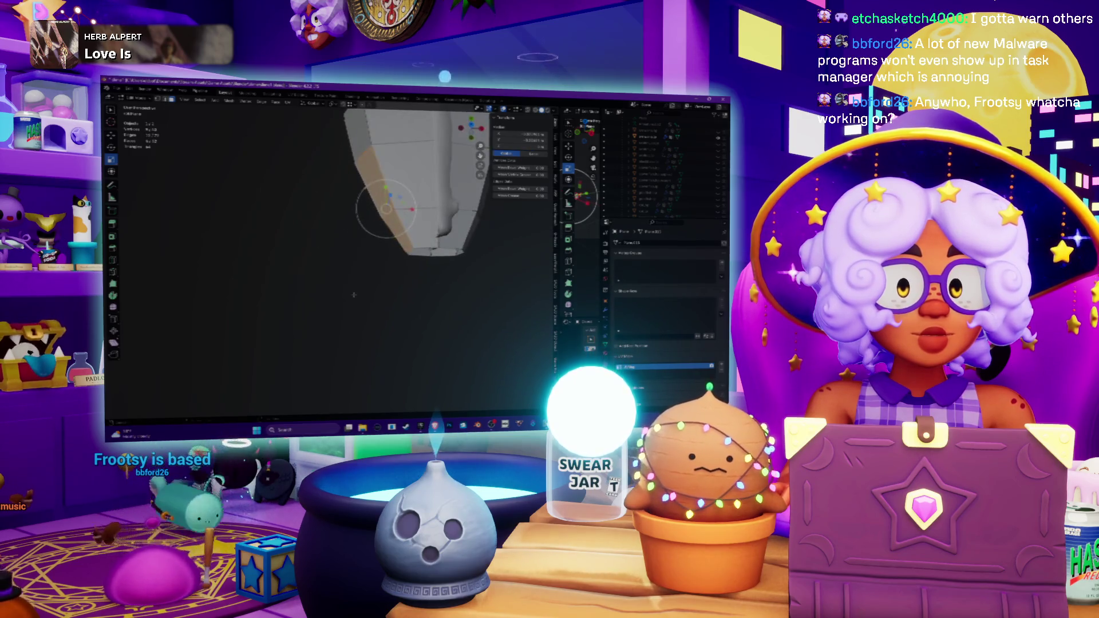
key("e")
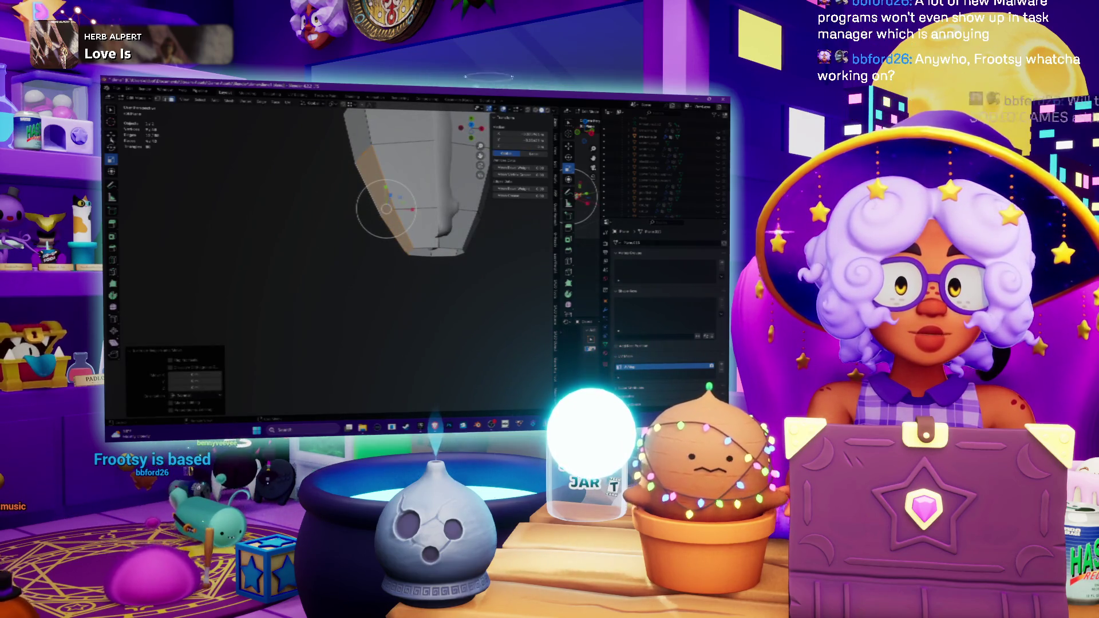
key("x")
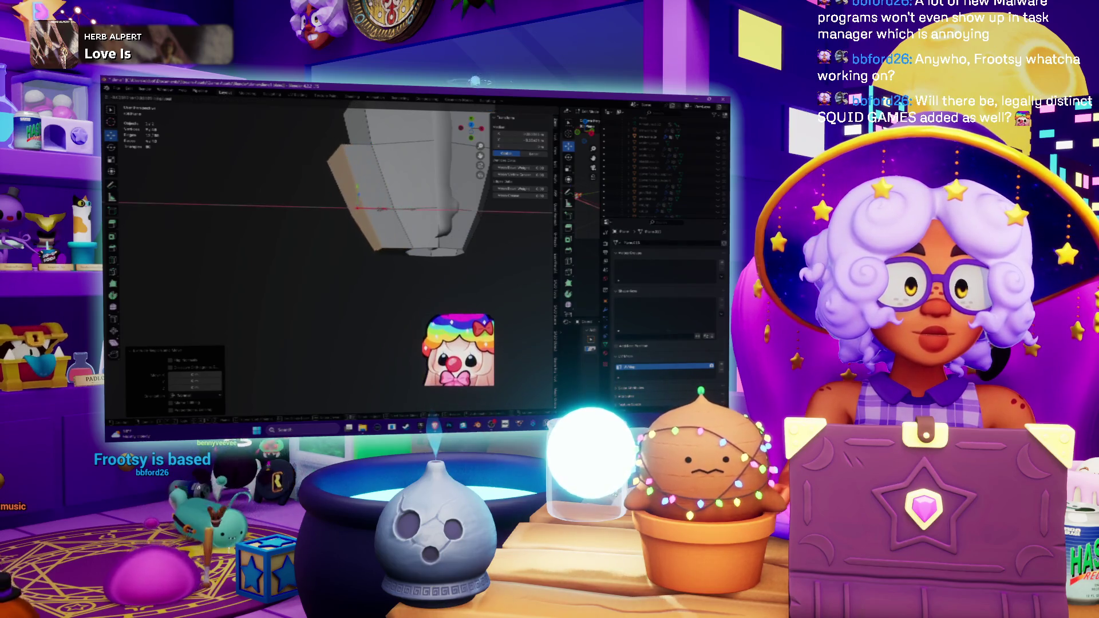
key("Return")
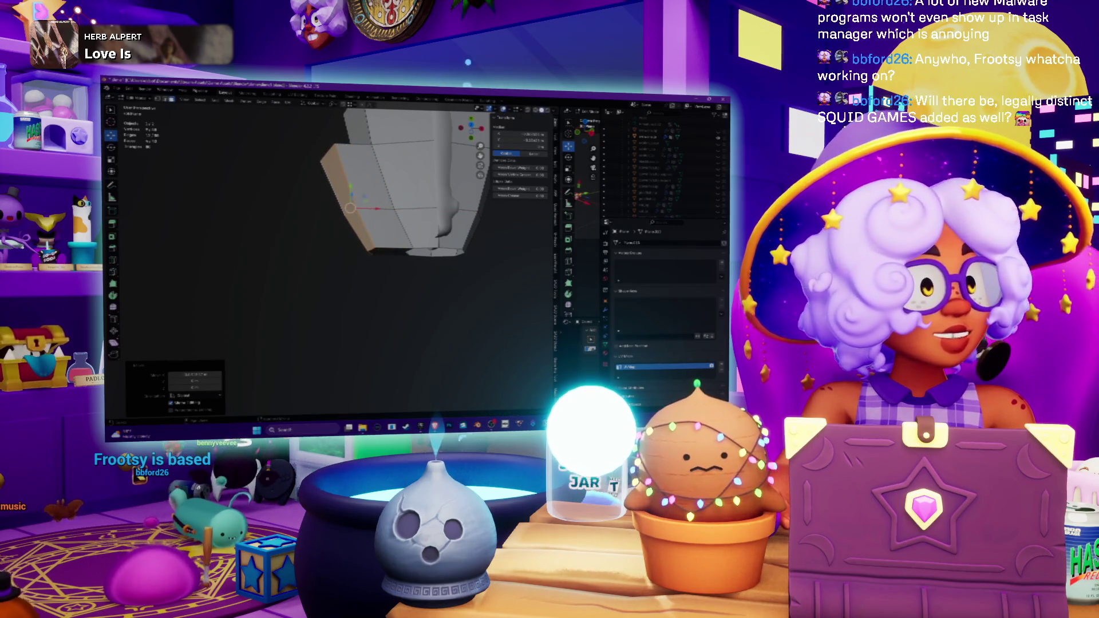
- Orbit and zoom around the lengthened mesh to inspect the new section
middle_click_drag(329, 229, 304, 258)
middle_click_drag(381, 238, 378, 269)
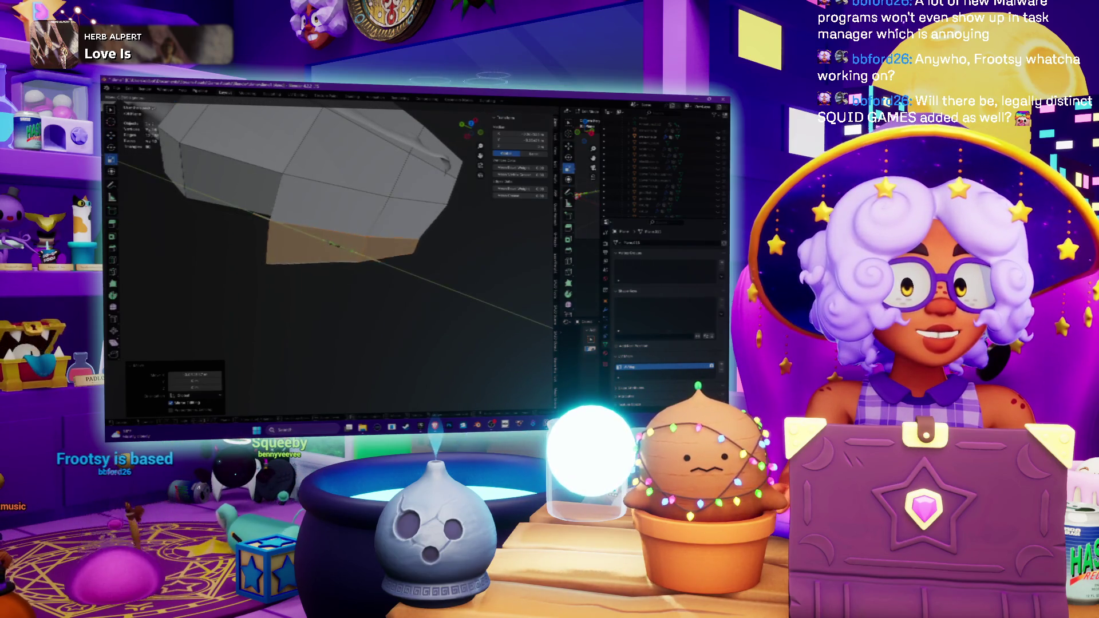
mouse_move(337, 246)
middle_mouse_down()
mouse_move(348, 252)
mouse_move(293, 133)
middle_mouse_up()
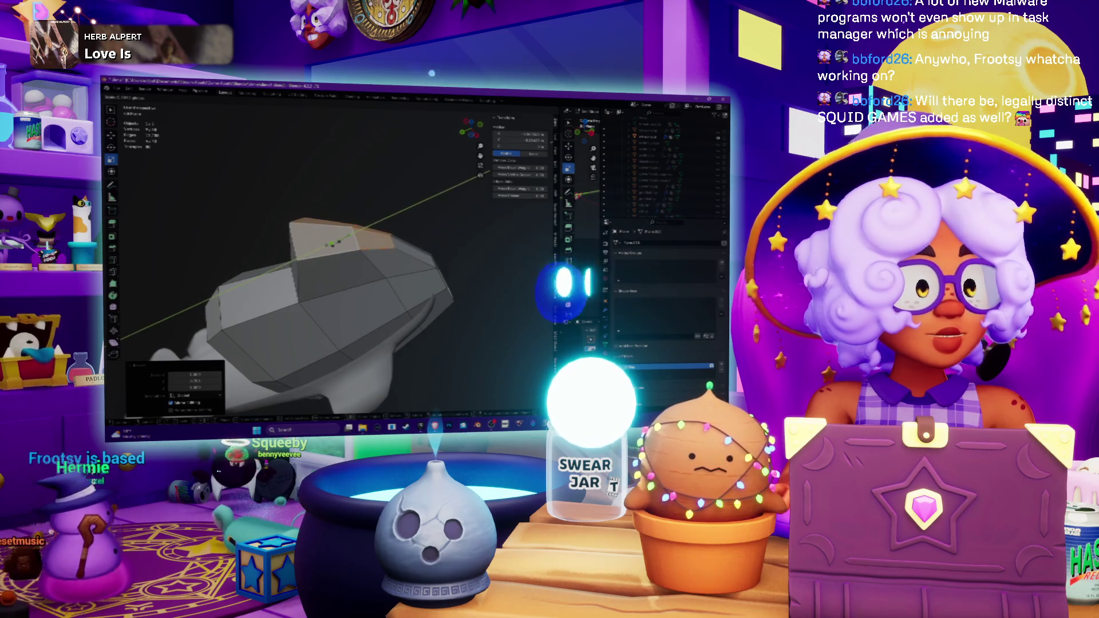
scroll(332, 244, "up", 5)
mouse_move(332, 245)
middle_mouse_down()
mouse_move(354, 289)
mouse_move(321, 241)
middle_mouse_up()
scroll(353, 289, "down", 5)
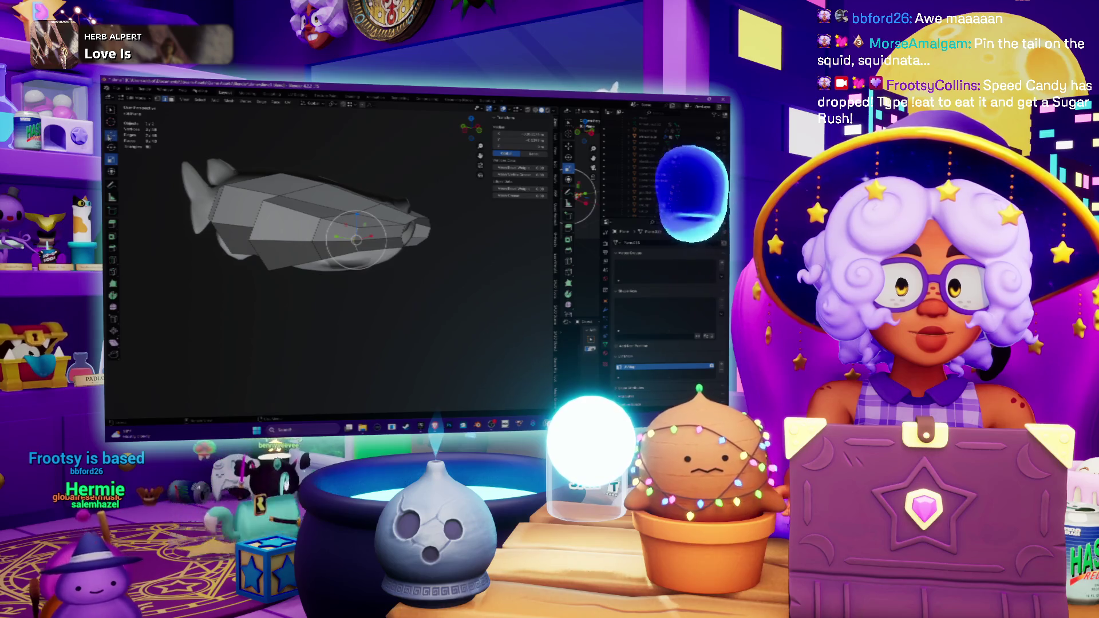
- Slide the selected mesh parts along the X axis, then select the next vertices
key("shift+space")
key("g")
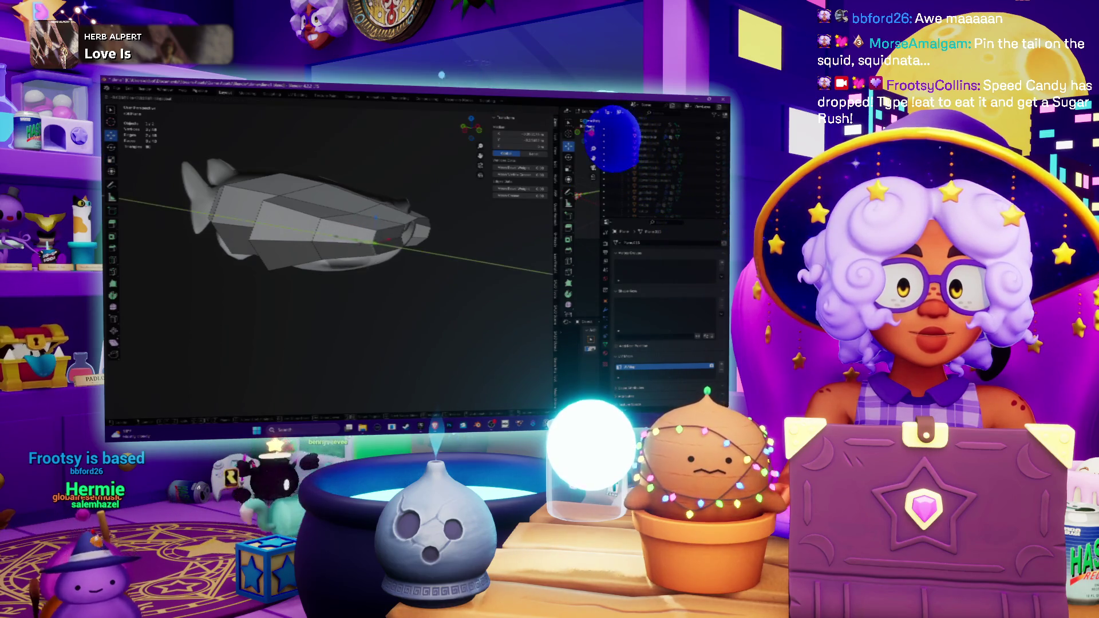
key("Return")
scroll(263, 258, "up", 4)
middle_click_drag(264, 258, 292, 238)
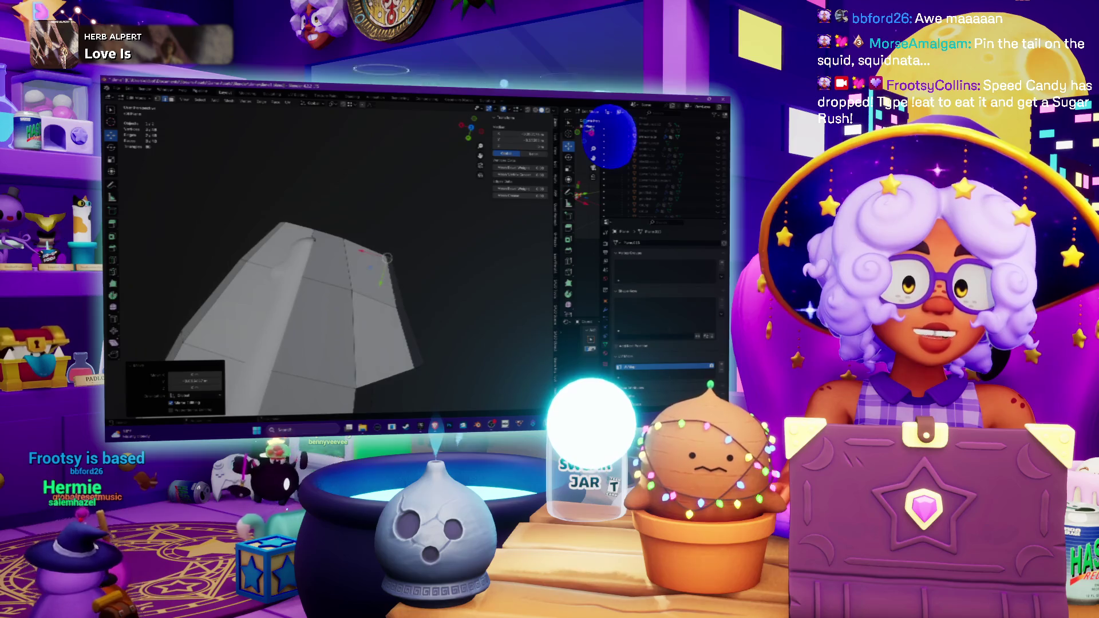
scroll(337, 257, "up", 1)
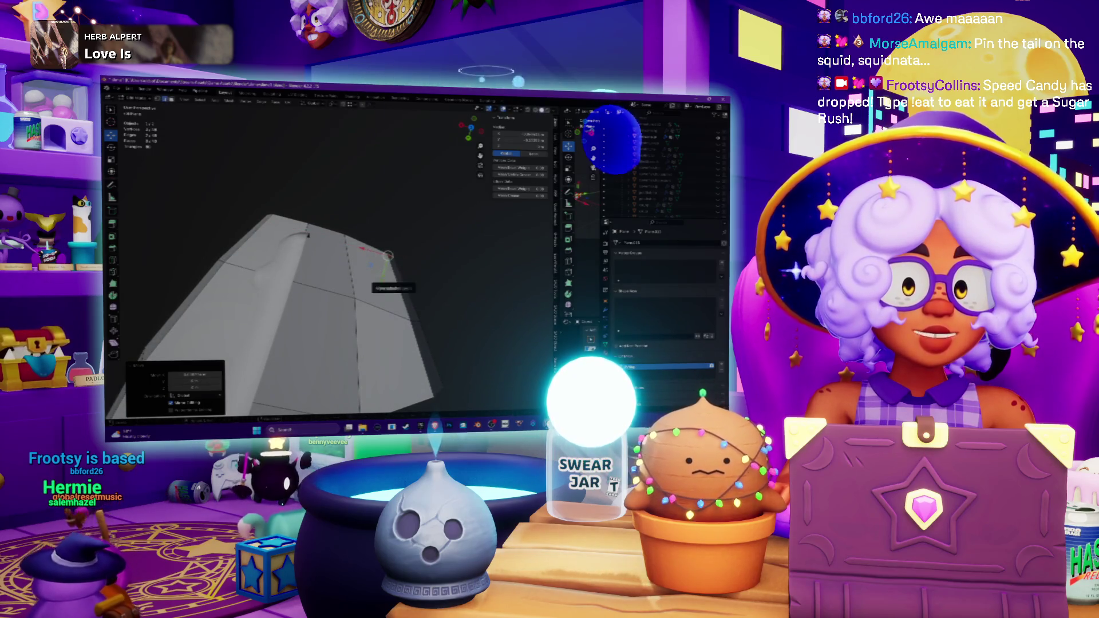
key("g")
key("x")
middle_click_drag(308, 234, 367, 220)
left_click(312, 249)
left_click(312, 274)
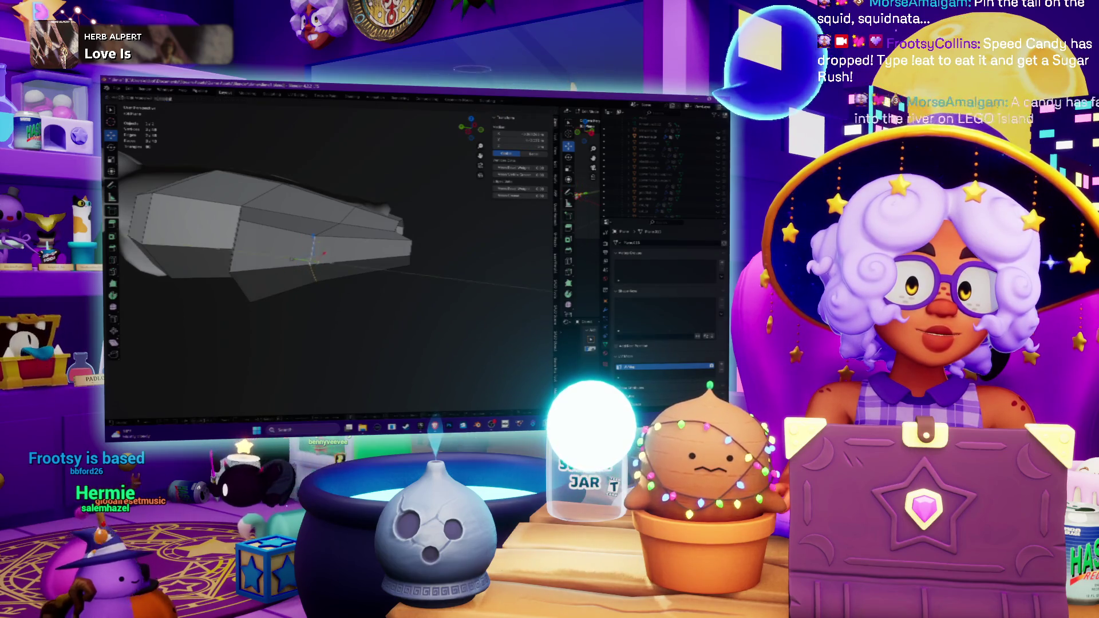
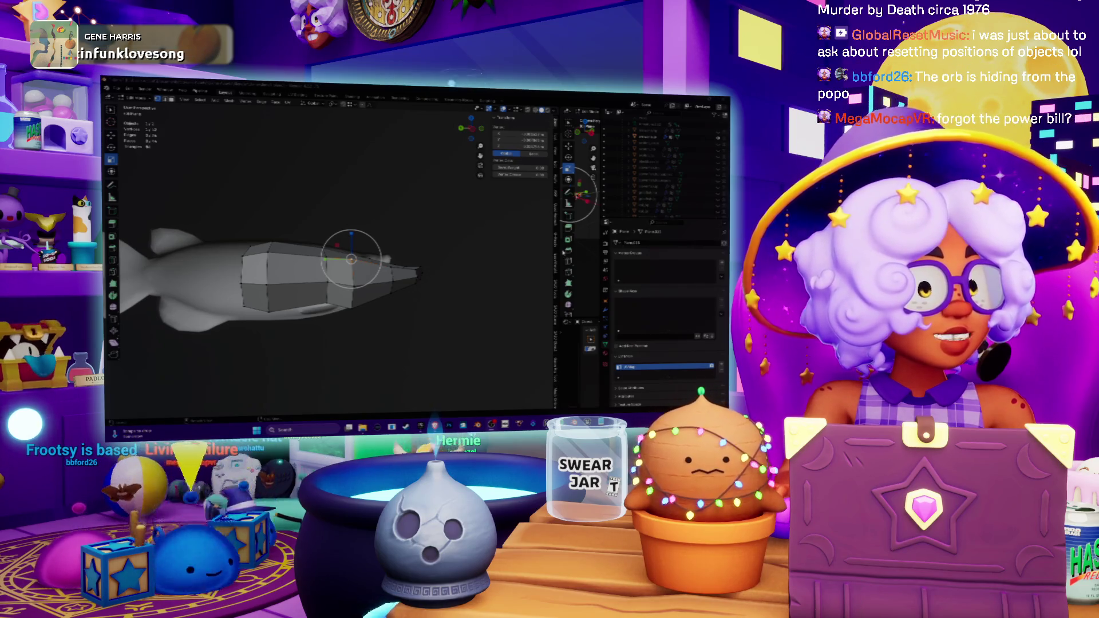
- Move the selected squid mesh part to a new spot along the reference fish, then check it from above
right_click(350, 238)
mouse_move(367, 252)
middle_mouse_down()
mouse_move(411, 241)
mouse_move(358, 219)
middle_mouse_up()
scroll(367, 214, "up", 2)
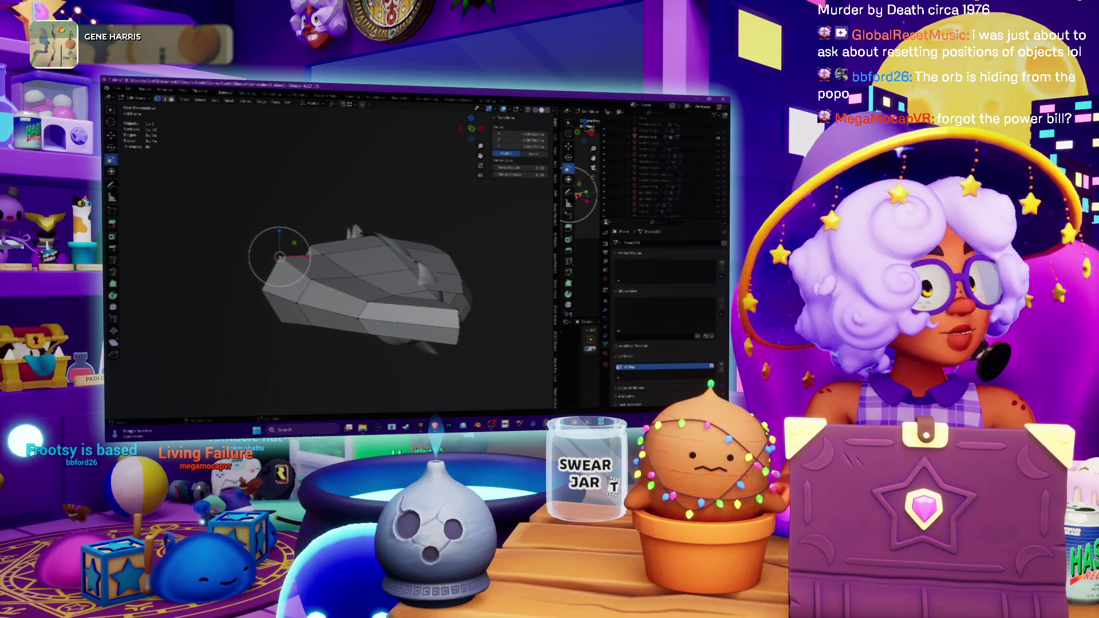
mouse_move(279, 256)
left_mouse_down()
mouse_move(458, 309)
mouse_move(458, 328)
left_mouse_up()
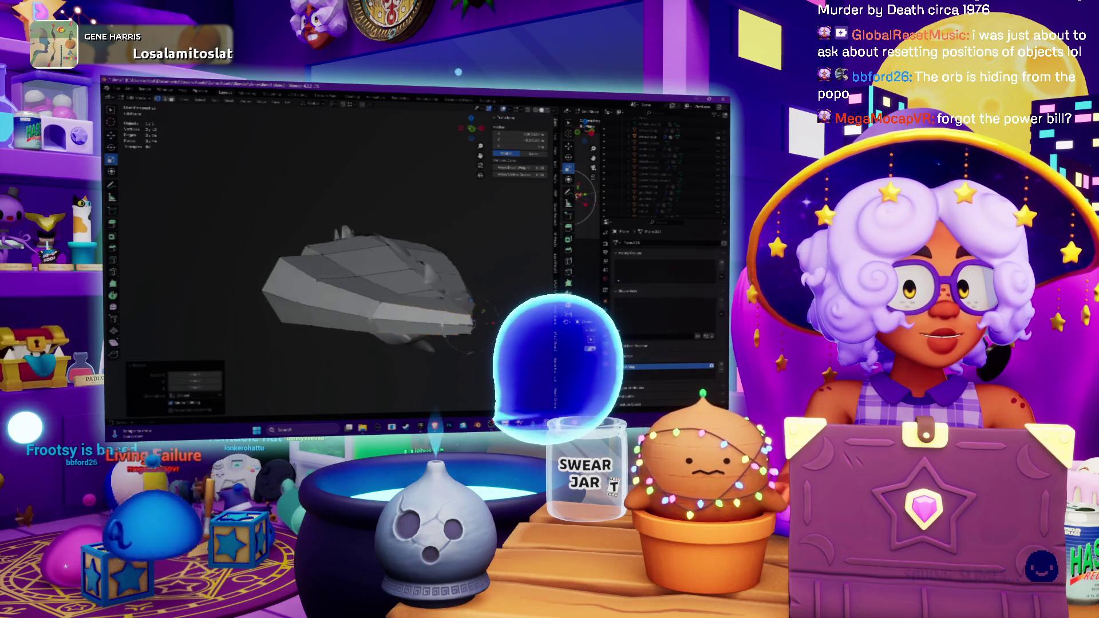
scroll(463, 323, "up", 3)
mouse_move(462, 324)
middle_mouse_down()
mouse_move(383, 373)
mouse_move(388, 302)
middle_mouse_up()
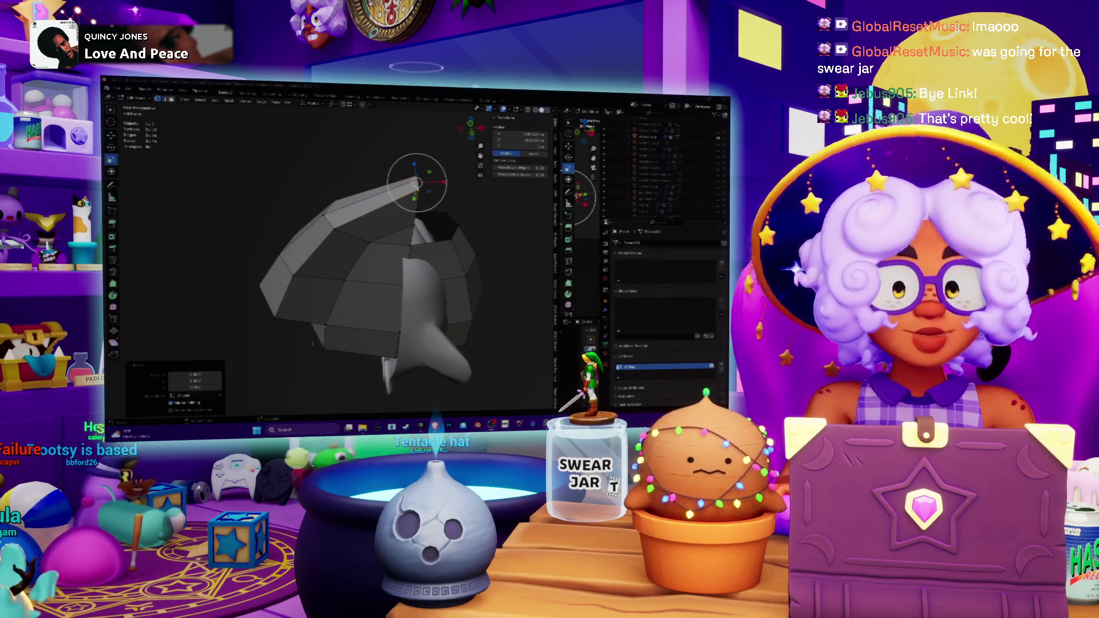
mouse_move(366, 258)
middle_mouse_down()
mouse_move(343, 263)
mouse_move(355, 252)
mouse_move(378, 263)
mouse_move(410, 212)
mouse_move(476, 297)
middle_mouse_up()
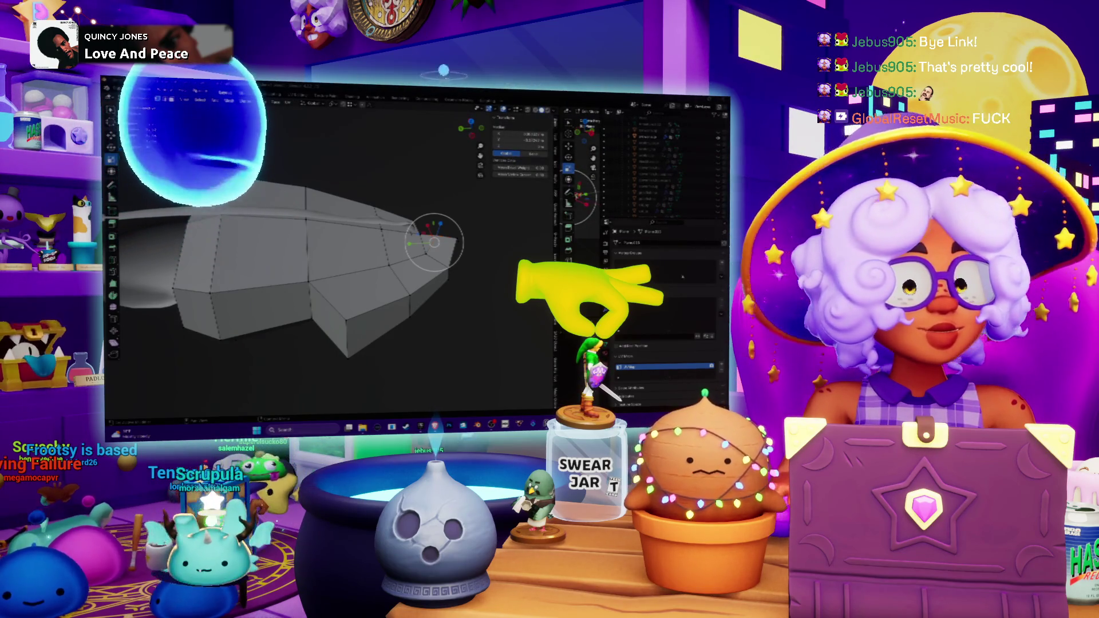
- Inspect the faceted hull from a flatter side view and enter Edit Mode on its vertices
mouse_move(546, 425)
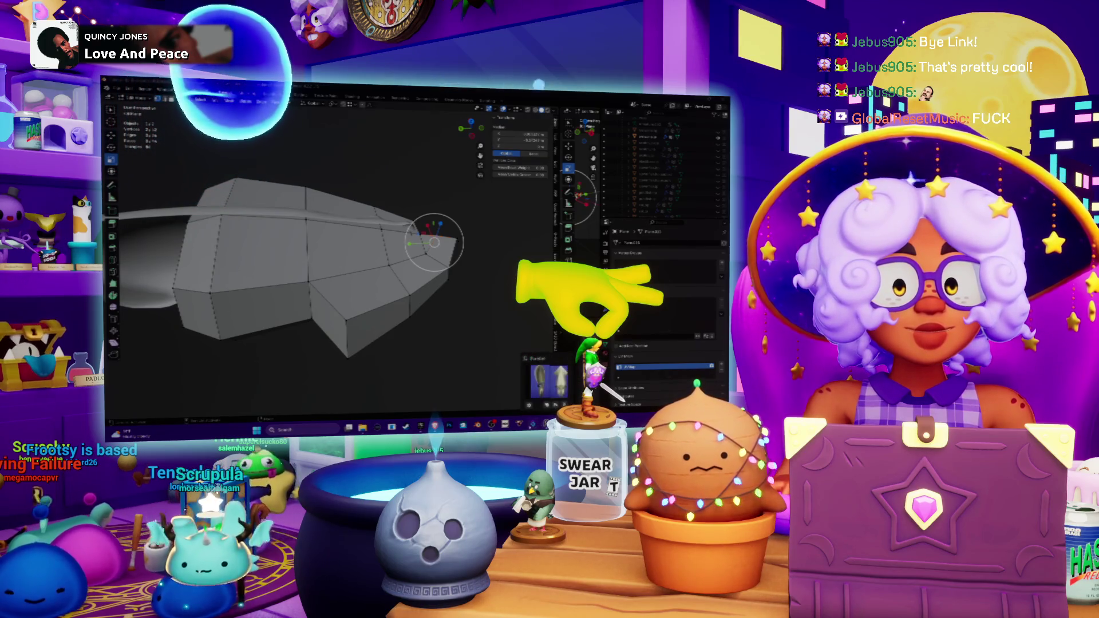
mouse_move(492, 425)
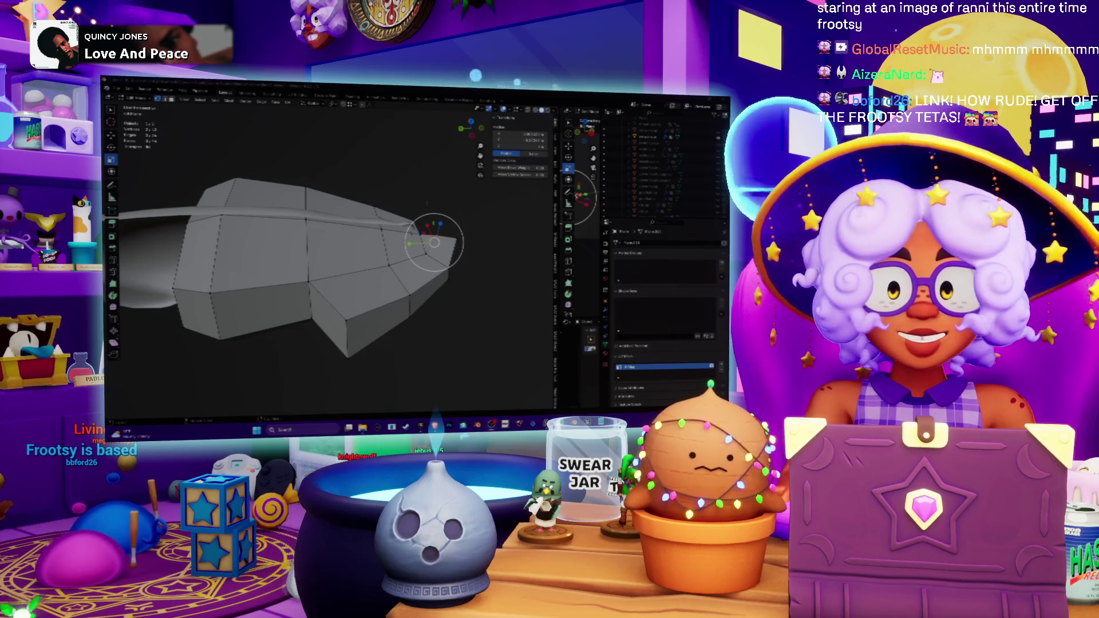
middle_click_drag(321, 258, 395, 241)
mouse_move(458, 283)
middle_mouse_down()
mouse_move(447, 269)
mouse_move(361, 252)
mouse_move(417, 215)
mouse_move(405, 215)
mouse_move(429, 221)
mouse_move(443, 249)
middle_mouse_up()
key("Tab")
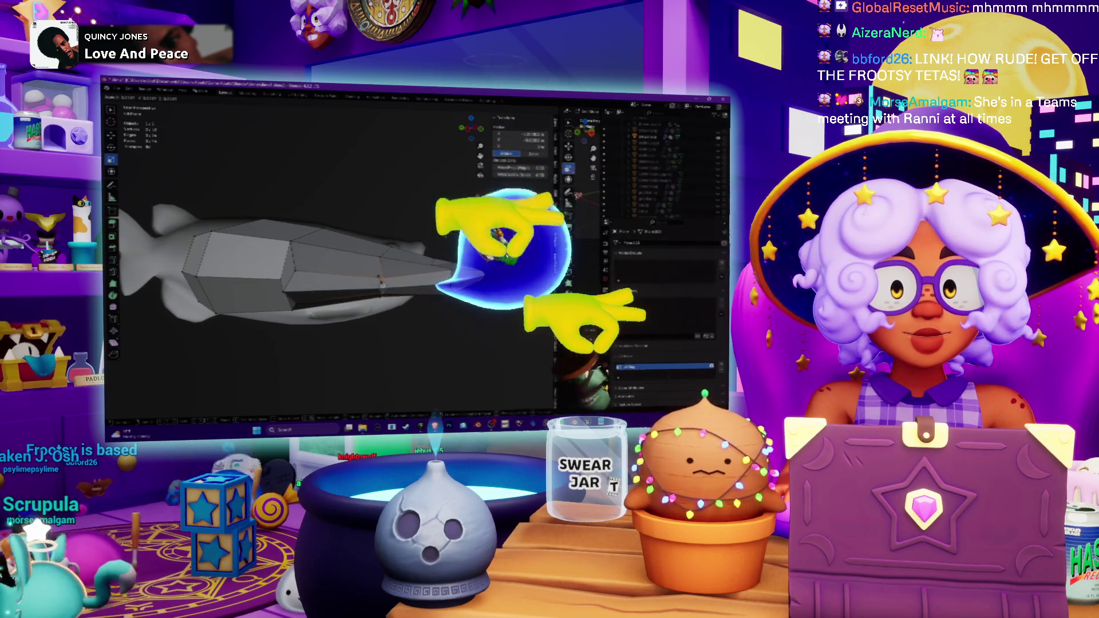
- With soft falloff on, move the selection vertically along the Z axis from the top view
key("g")
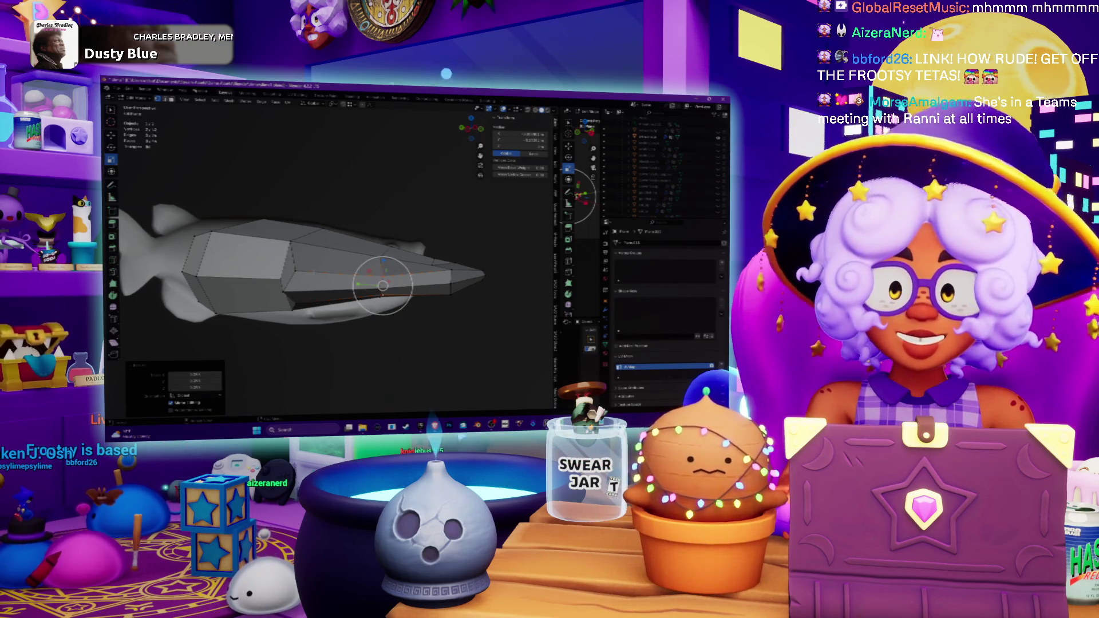
key("KP_8")
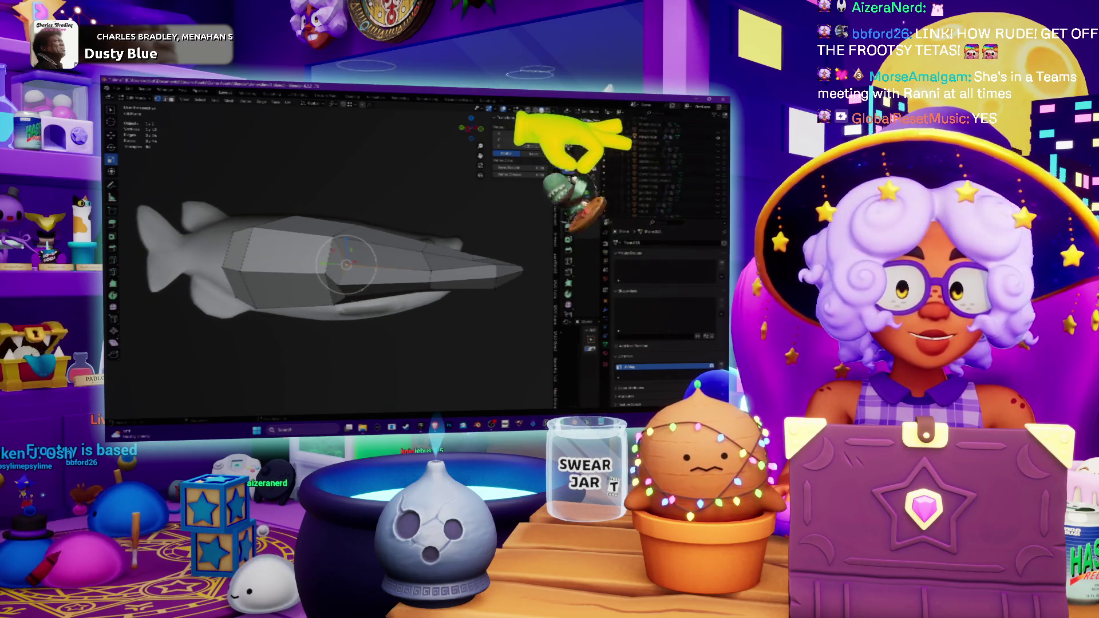
key("g")
key("z")
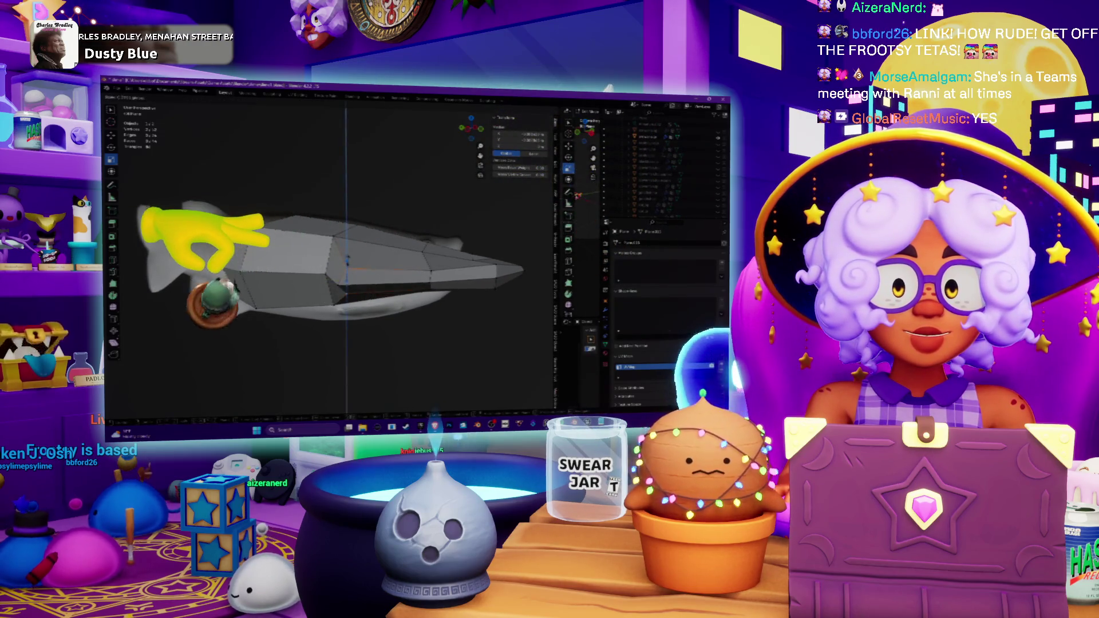
- Flip the fish mesh over by rotating it 180 degrees around Z
key("r")
key("z")
key("1")
key("8")
key("0")
key("Return")
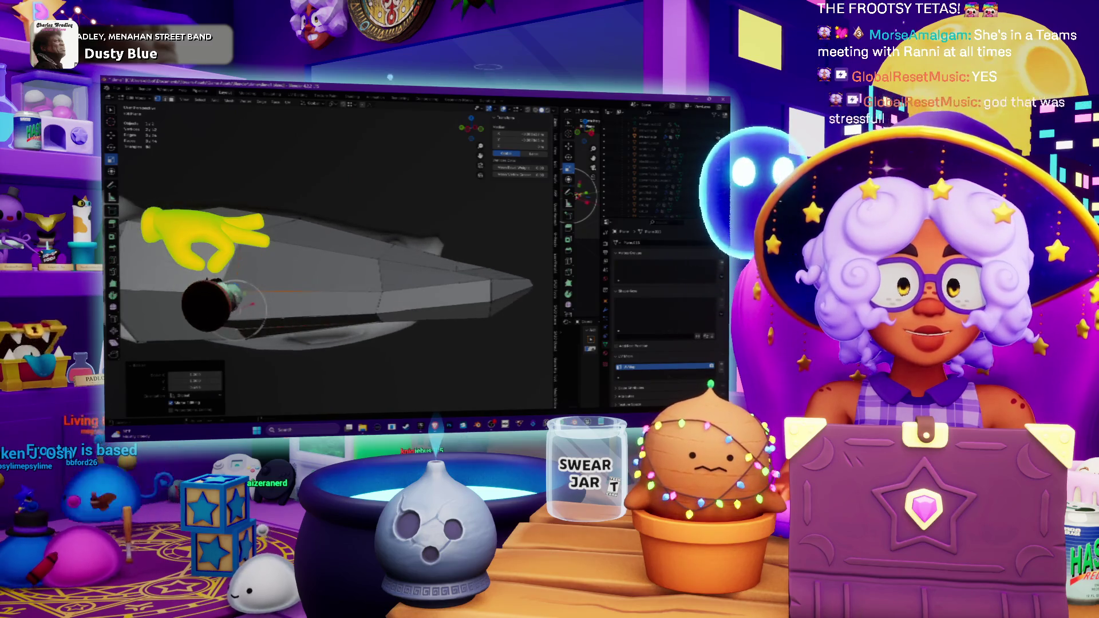
- Isolate the fish mesh and rotate it 90 degrees around the X axis
key("KP_Divide")
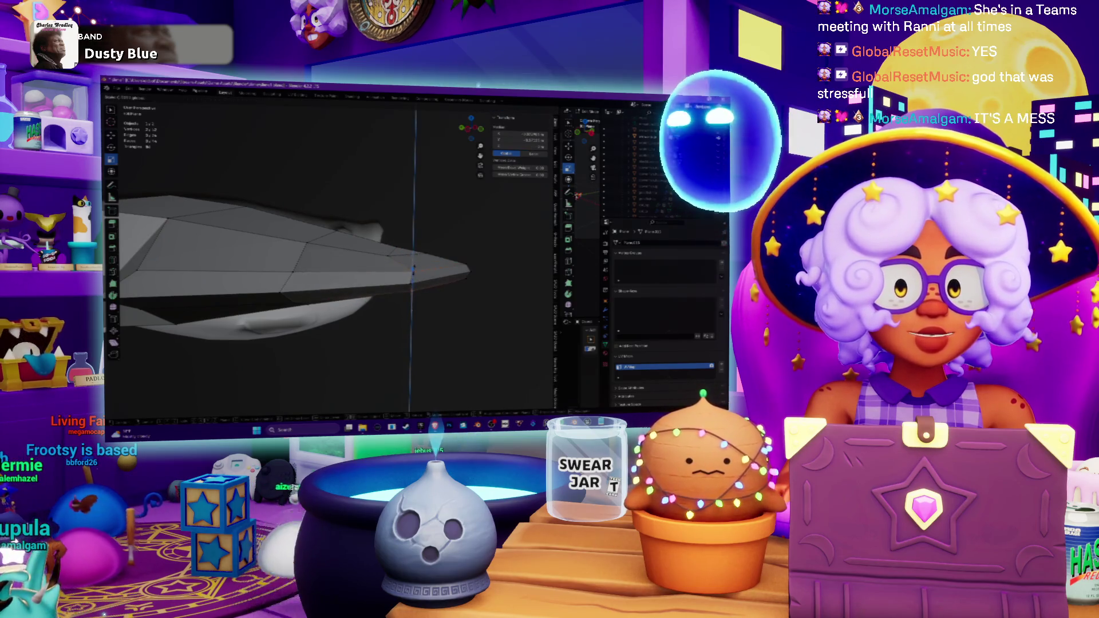
key("r")
key("x")
key("9")
key("0")
key("Return")
mouse_move(343, 286)
middle_mouse_down()
mouse_move(341, 223)
mouse_move(377, 235)
middle_mouse_up()
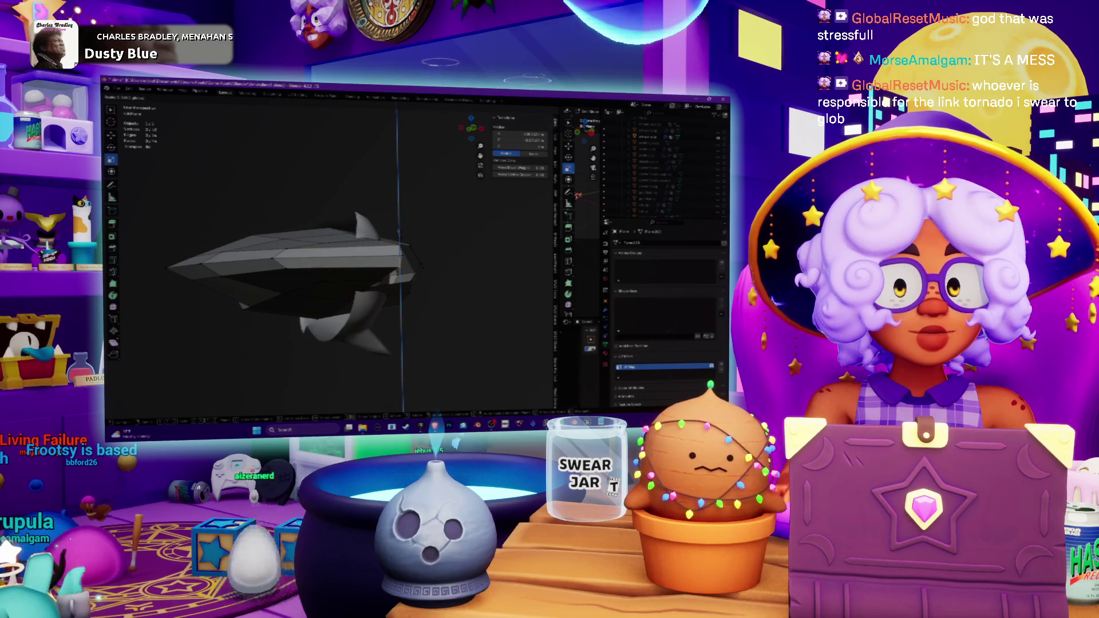
- Confirm the mesh rotation and look at the hull from below
left_click(399, 236)
scroll(424, 247, "up", 6)
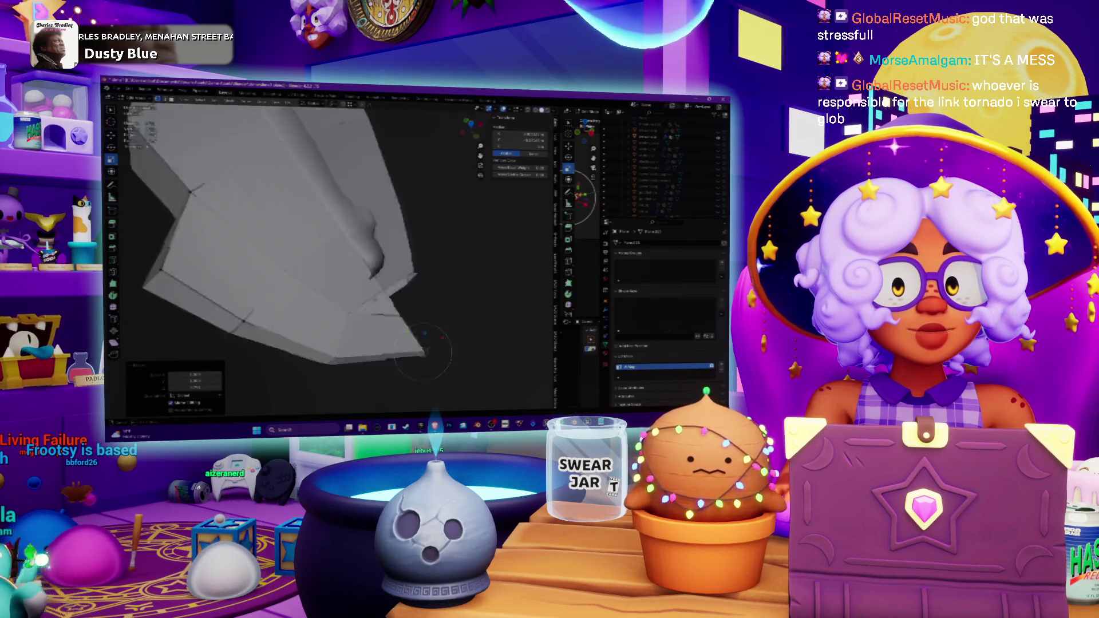
scroll(436, 277, "down", 5)
mouse_move(435, 276)
middle_mouse_down()
mouse_move(392, 250)
mouse_move(429, 299)
middle_mouse_up()
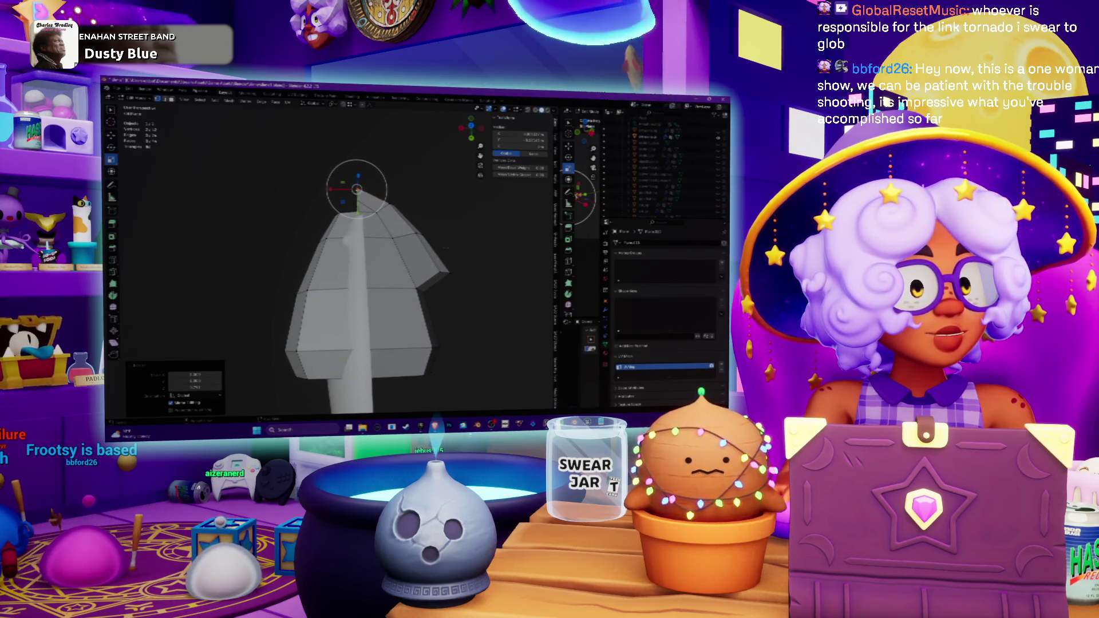
mouse_move(372, 258)
middle_mouse_down()
mouse_move(335, 289)
mouse_move(361, 297)
mouse_move(346, 327)
middle_mouse_up()
- Select the faces at the hull's pointed front end and bring up the Delete options
left_click(344, 325)
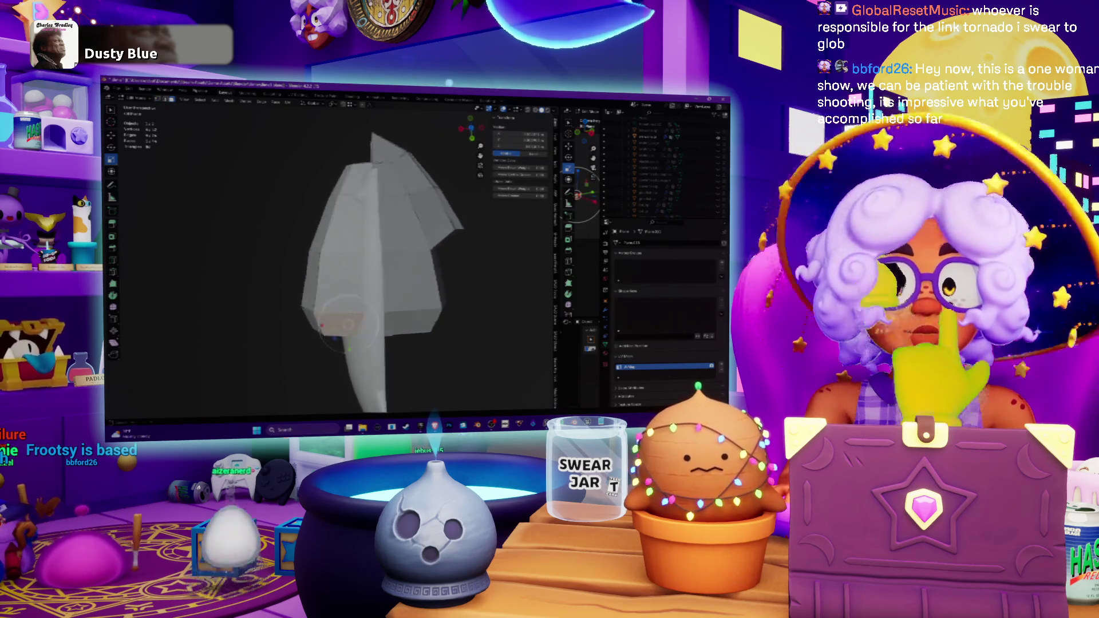
key("Tab")
left_click_drag(346, 324, 348, 304)
middle_click_drag(352, 254, 332, 258)
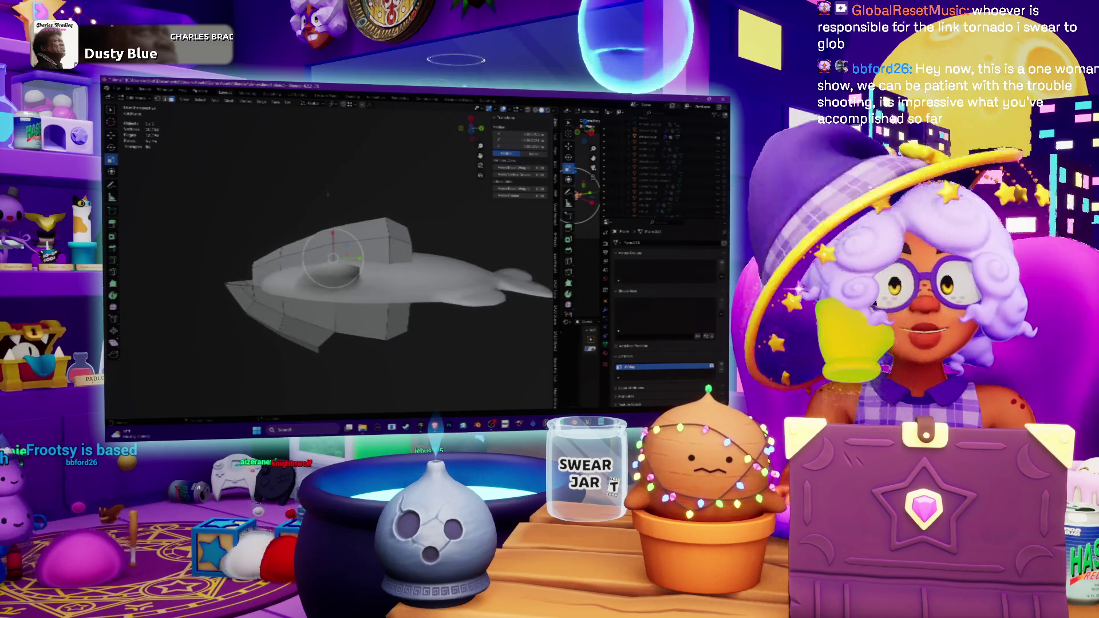
mouse_move(332, 257)
left_mouse_down()
mouse_move(348, 262)
mouse_move(326, 263)
left_mouse_up()
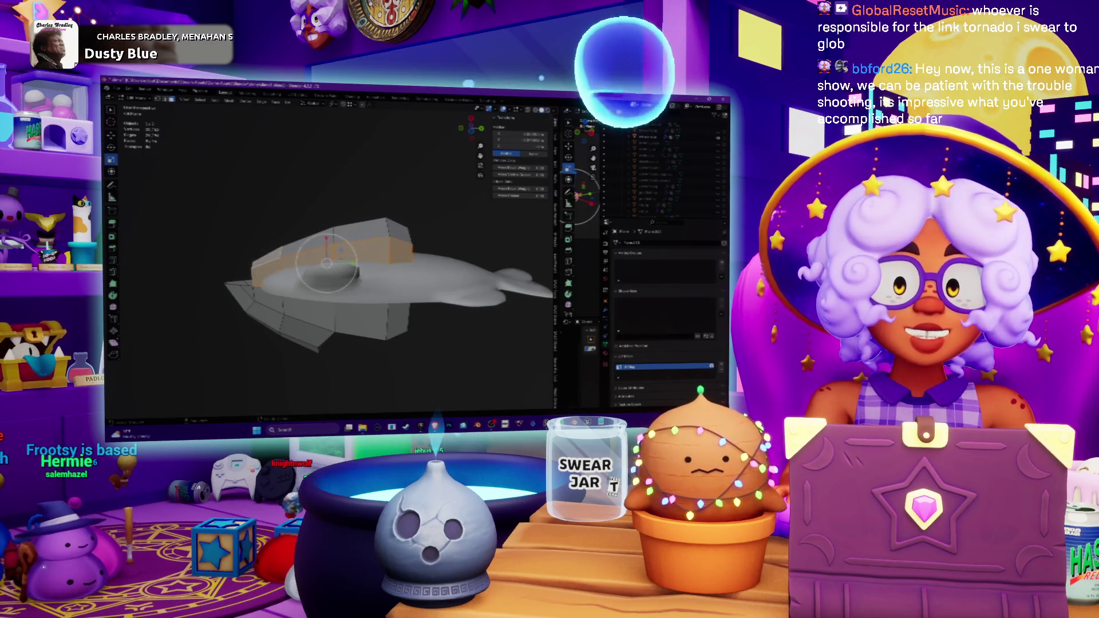
middle_click_drag(327, 263, 334, 242)
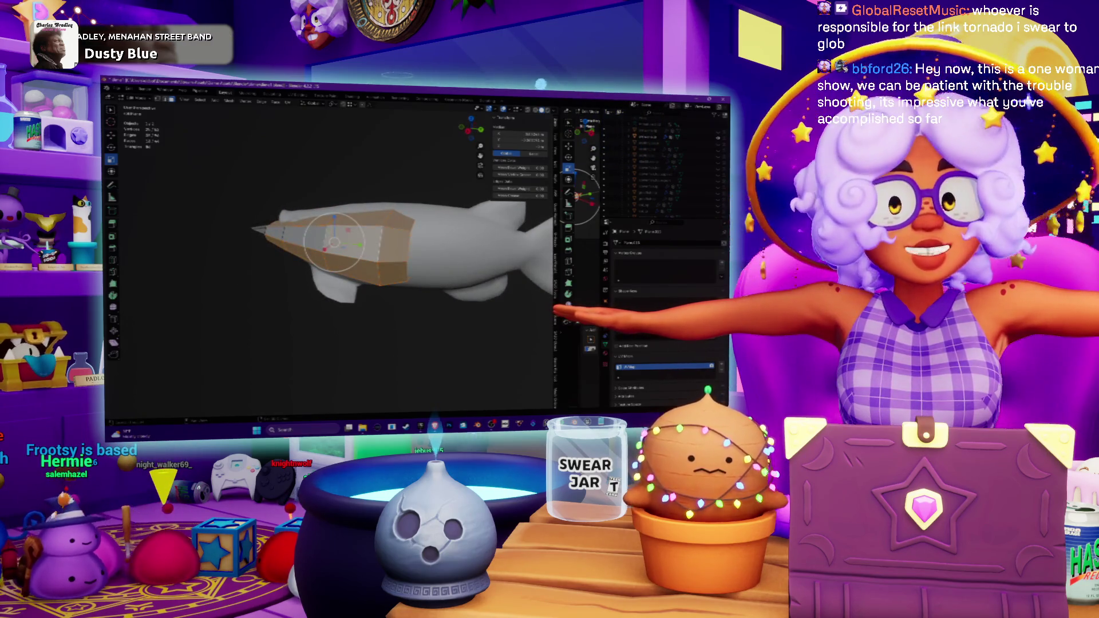
right_click(283, 231)
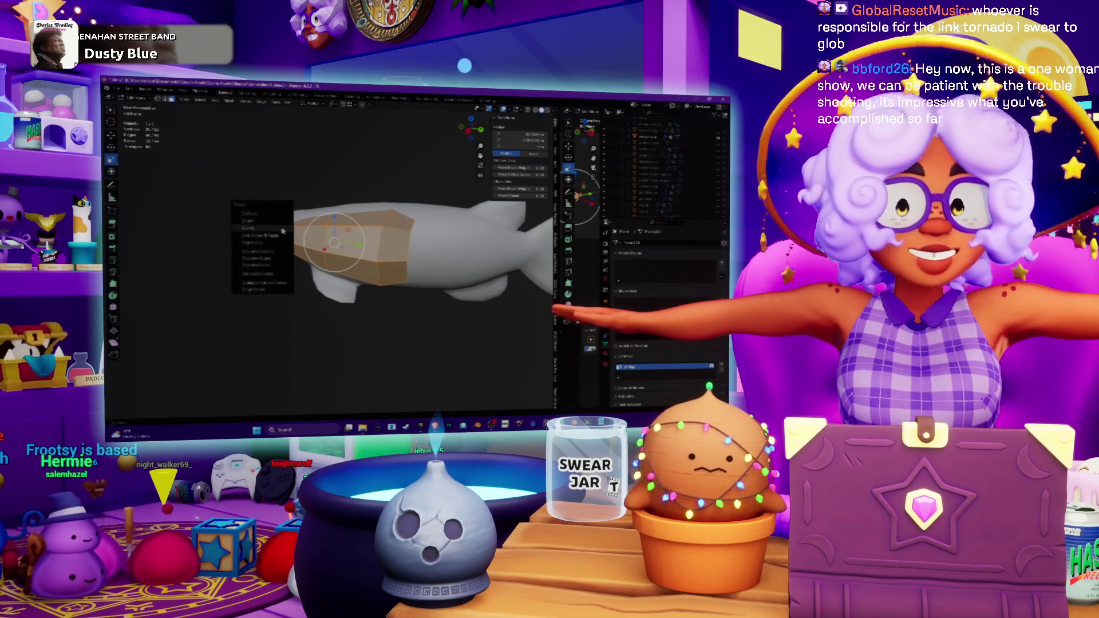
- Delete the selected front faces, plus one more face on the hull's front
left_click(283, 231)
mouse_move(283, 230)
middle_mouse_down()
mouse_move(315, 258)
mouse_move(355, 247)
mouse_move(301, 255)
middle_mouse_up()
scroll(320, 240, "up", 4)
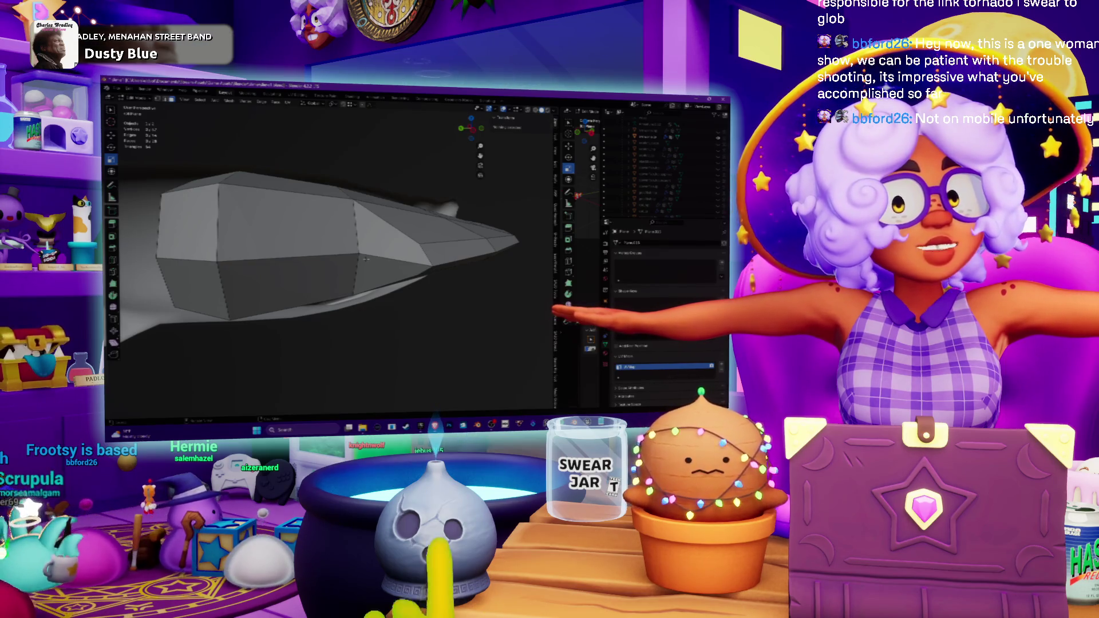
scroll(366, 259, "up", 5)
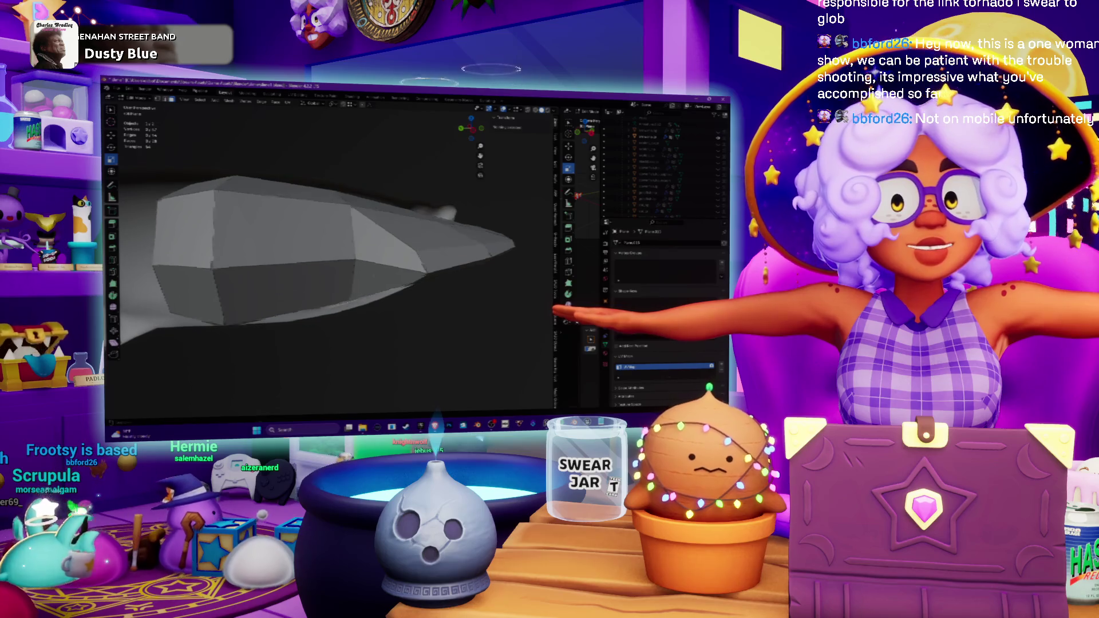
middle_click_drag(381, 298, 385, 280)
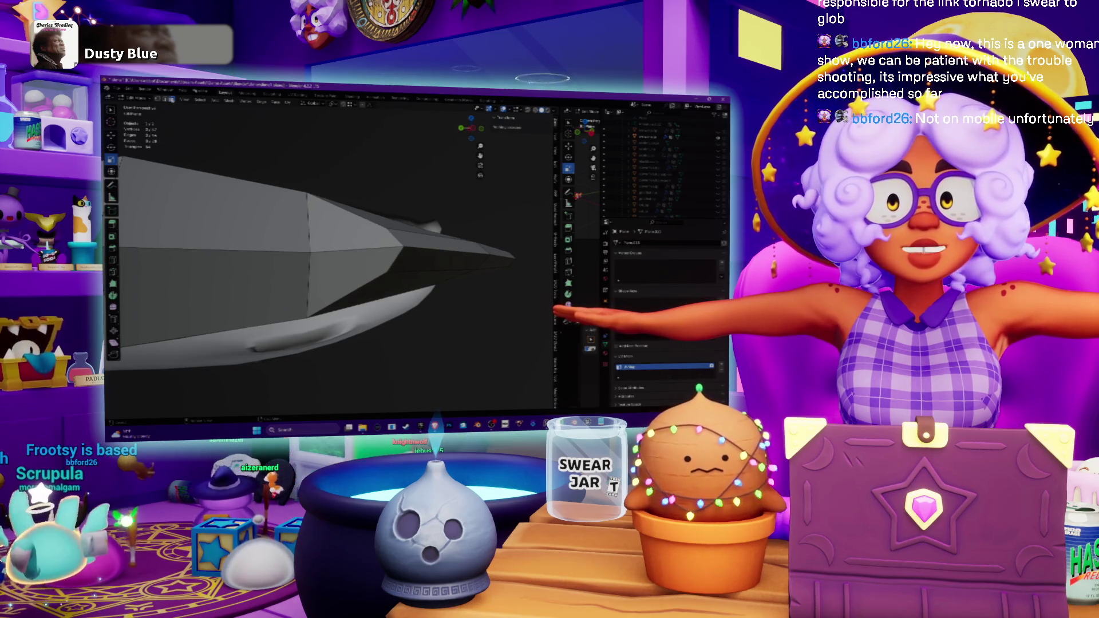
left_click(337, 252)
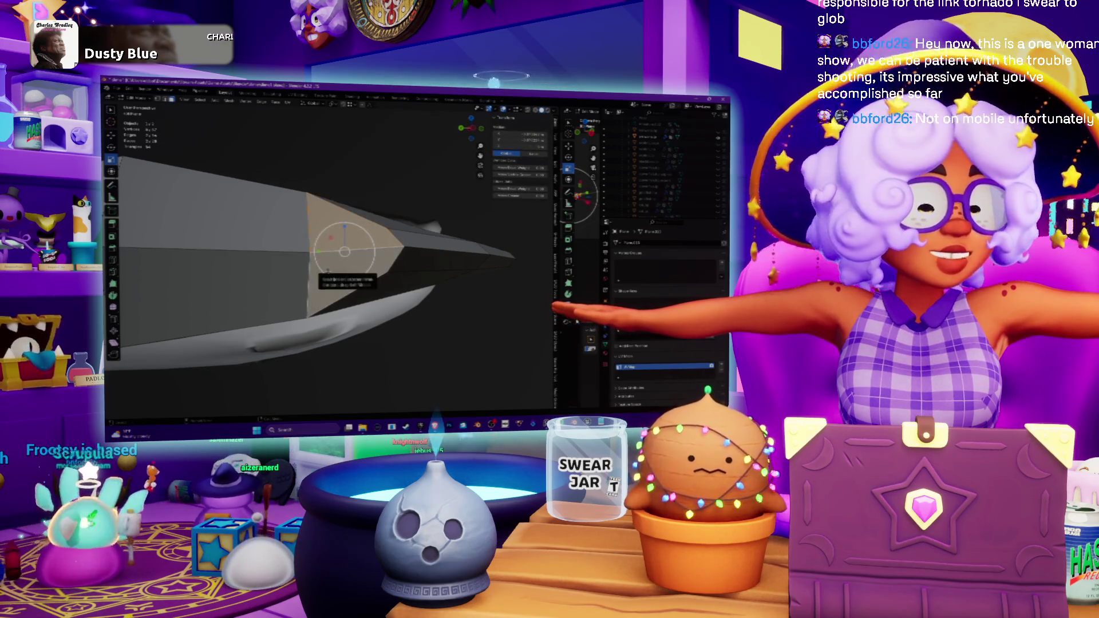
right_click(328, 271)
left_click(329, 273)
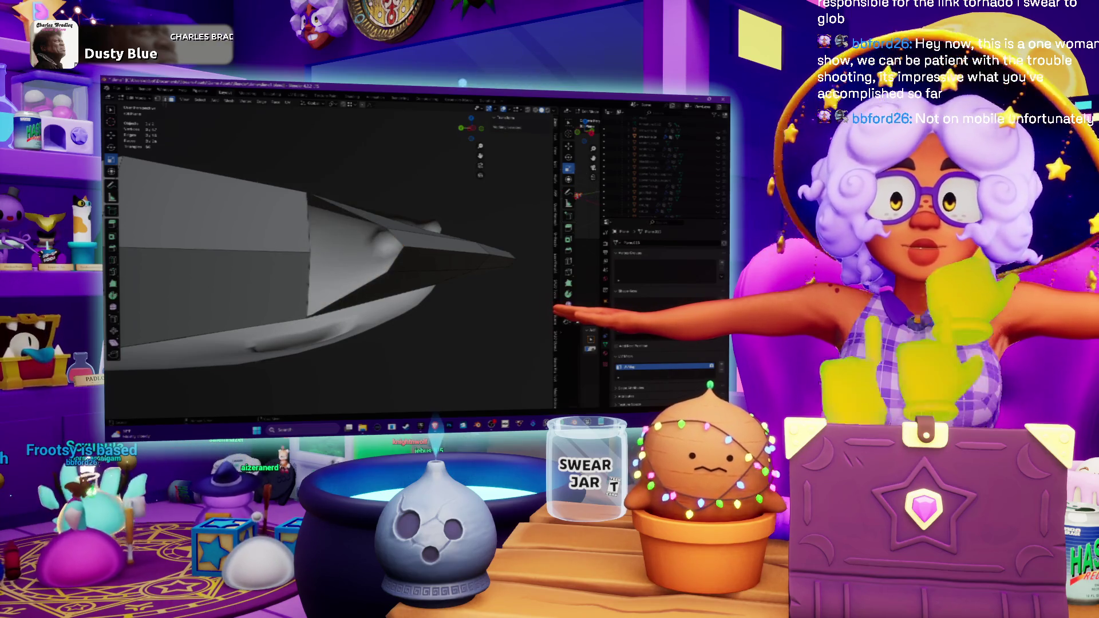
- Fill the gap at the hull's opening with a new face from the selected edge
left_click(389, 225)
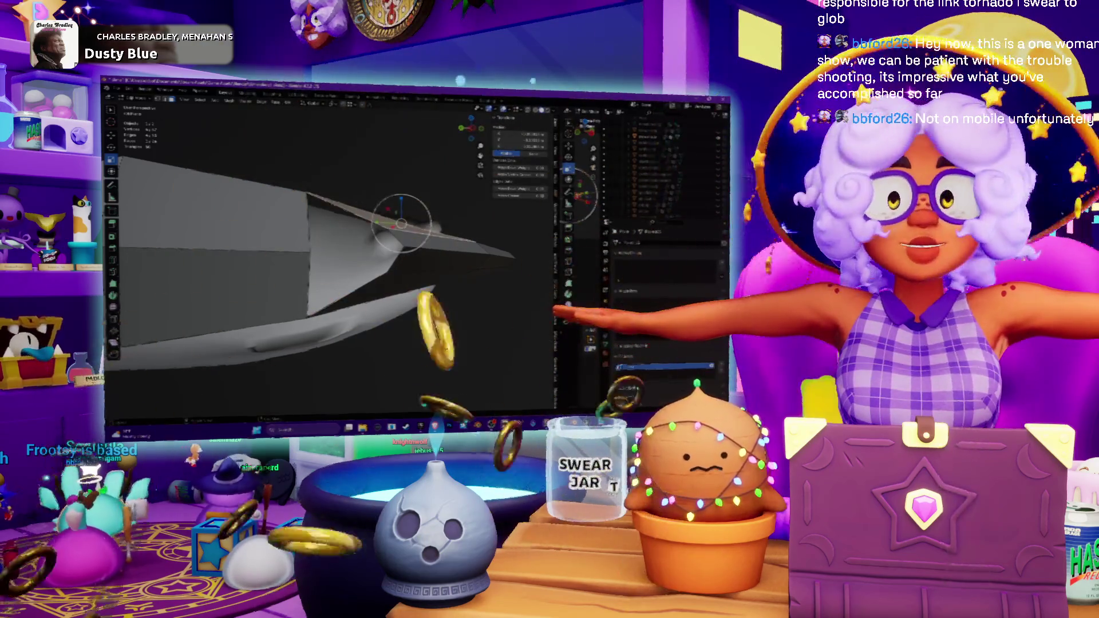
key("f")
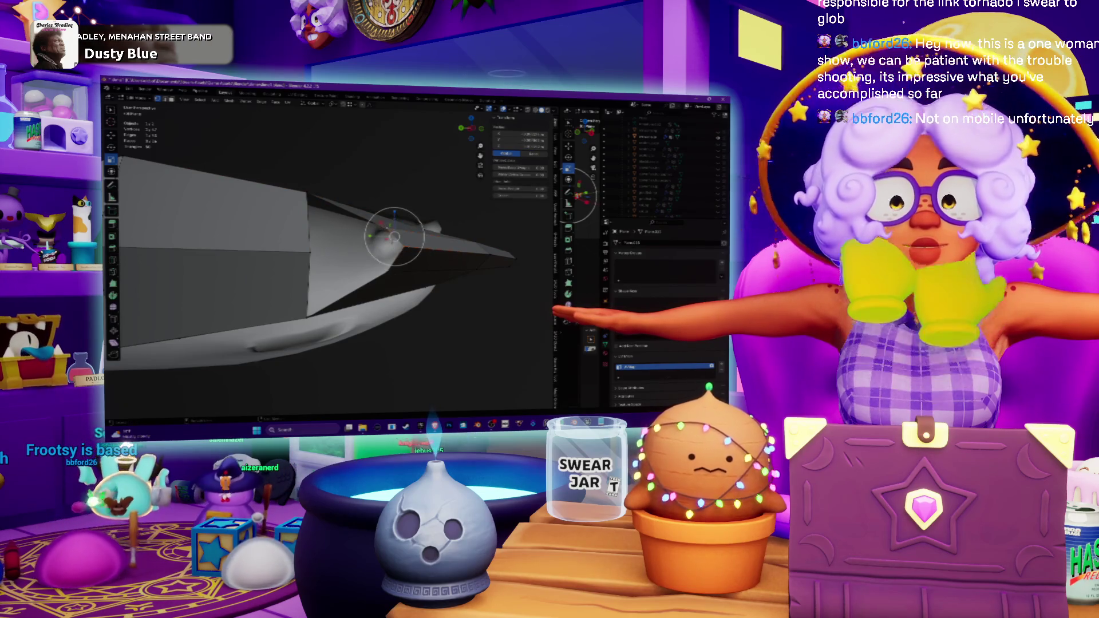
key("e")
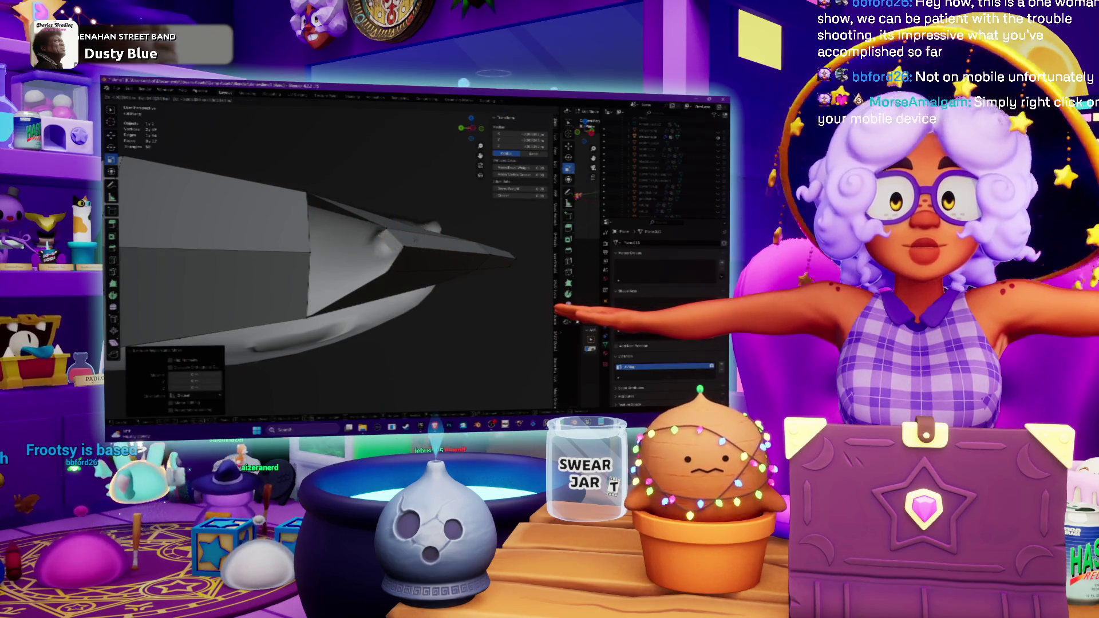
left_click(412, 243)
- Move the vertex at the mesh tip along the X axis
mouse_move(413, 243)
middle_mouse_down()
mouse_move(404, 240)
mouse_move(427, 246)
mouse_move(435, 283)
mouse_move(417, 276)
mouse_move(406, 340)
mouse_move(445, 308)
mouse_move(442, 296)
middle_mouse_up()
left_click(415, 240)
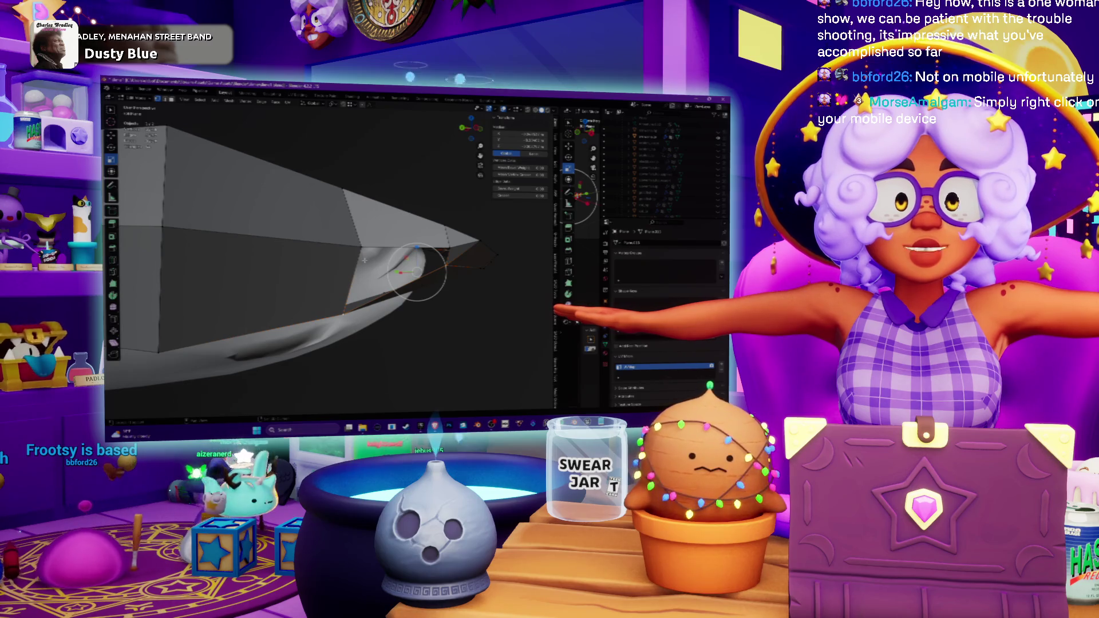
middle_click_drag(442, 296, 400, 280)
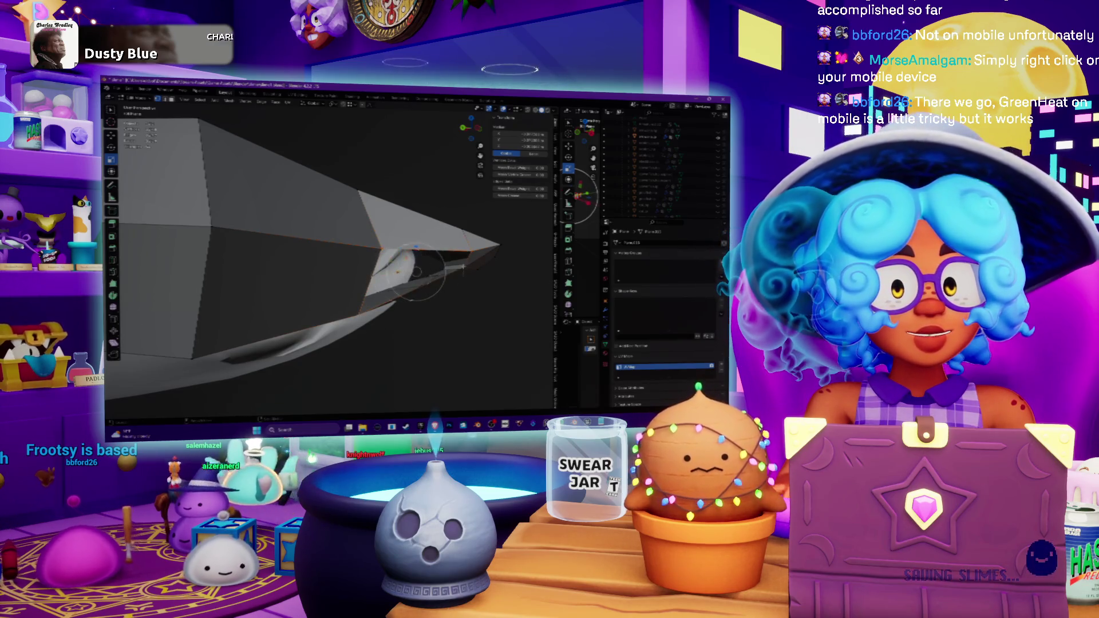
mouse_move(422, 275)
middle_mouse_down()
mouse_move(312, 318)
mouse_move(372, 358)
mouse_move(321, 297)
mouse_move(355, 275)
mouse_move(329, 289)
middle_mouse_up()
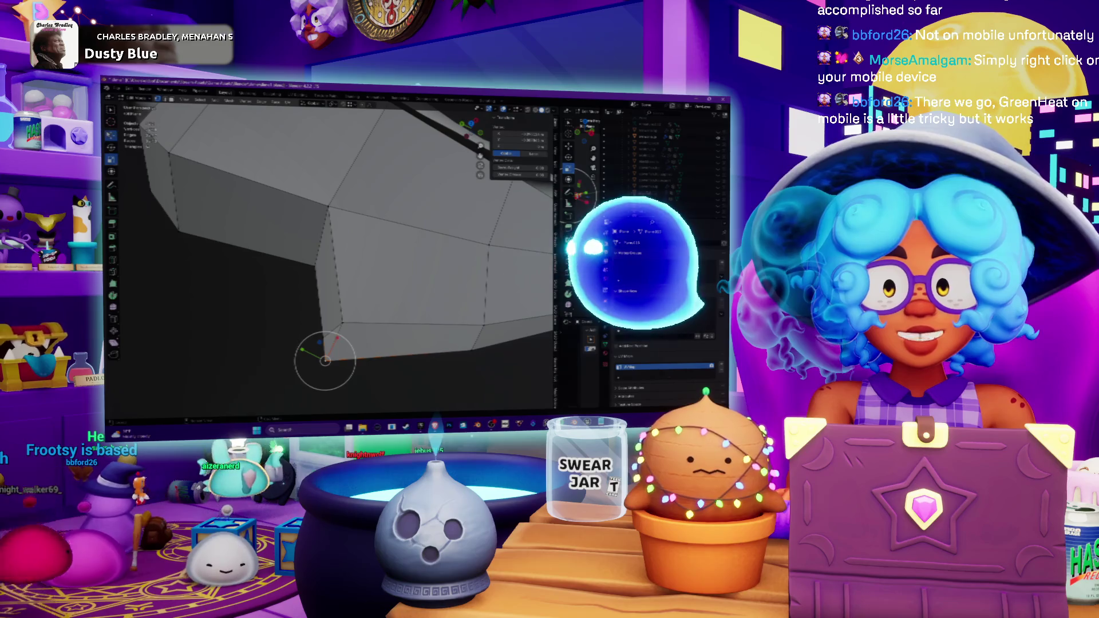
key("shift+space")
key("g")
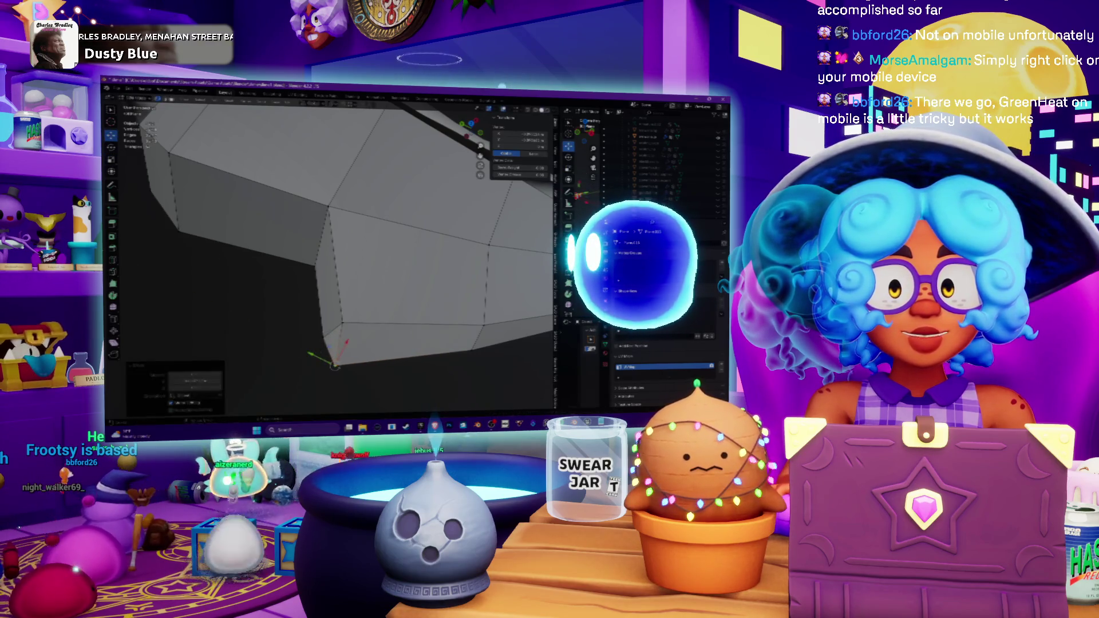
mouse_move(329, 289)
middle_mouse_down()
mouse_move(355, 269)
mouse_move(332, 280)
middle_mouse_up()
middle_click_drag(342, 232, 371, 207)
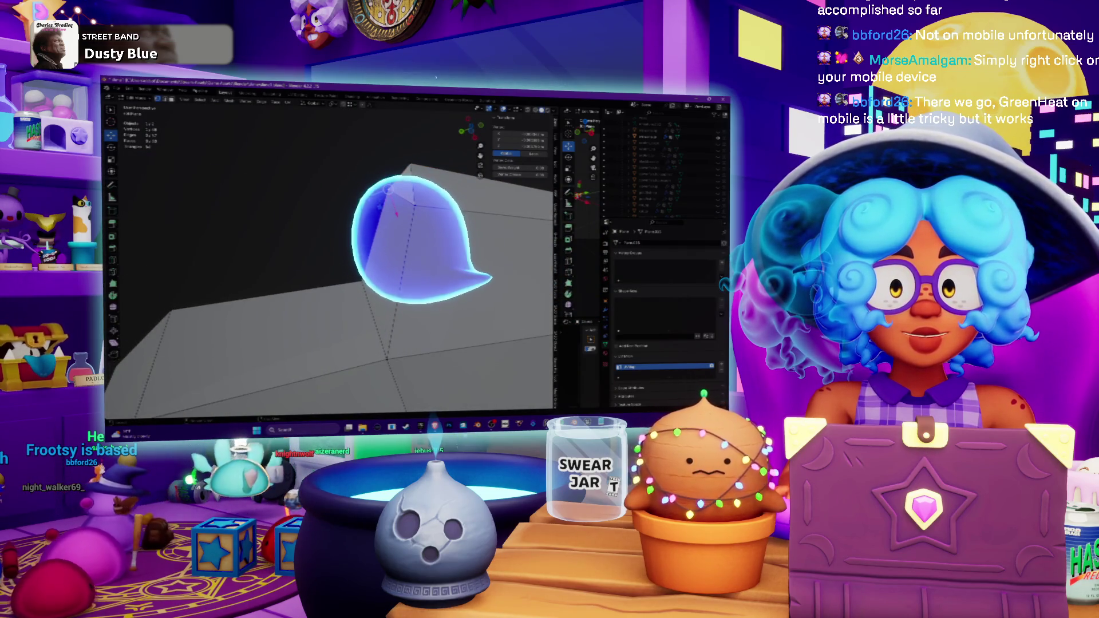
key("g")
key("x")
left_click(391, 229)
- Raise the top ridge vertex into a peak, moving it along X and then Y
mouse_move(391, 229)
middle_mouse_down()
mouse_move(370, 312)
mouse_move(327, 309)
mouse_move(378, 275)
mouse_move(361, 258)
middle_mouse_up()
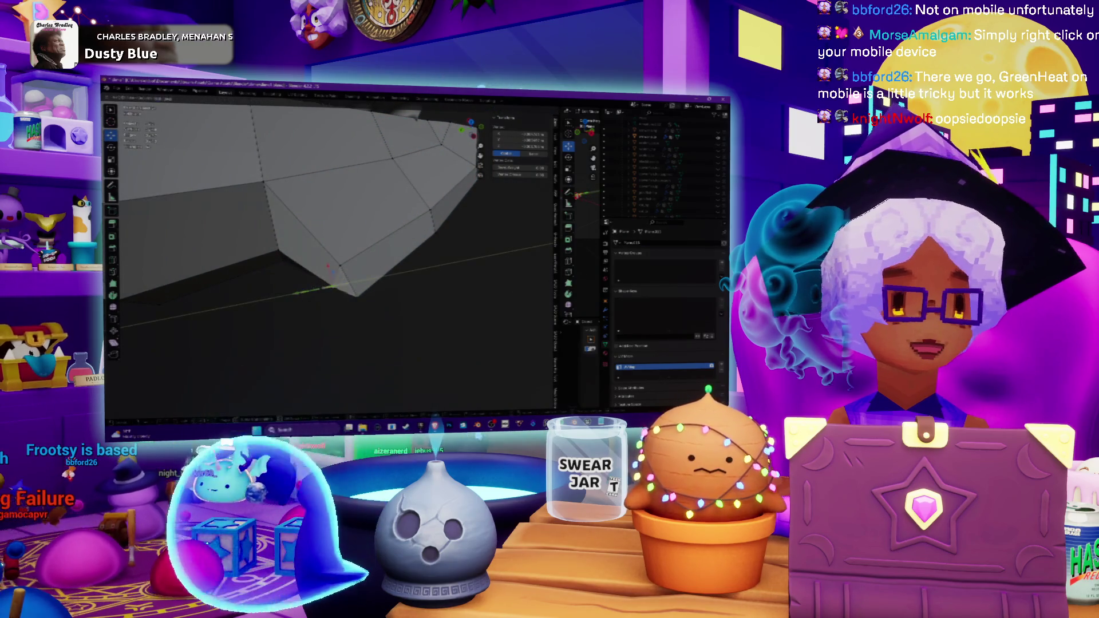
middle_click_drag(361, 258, 338, 218)
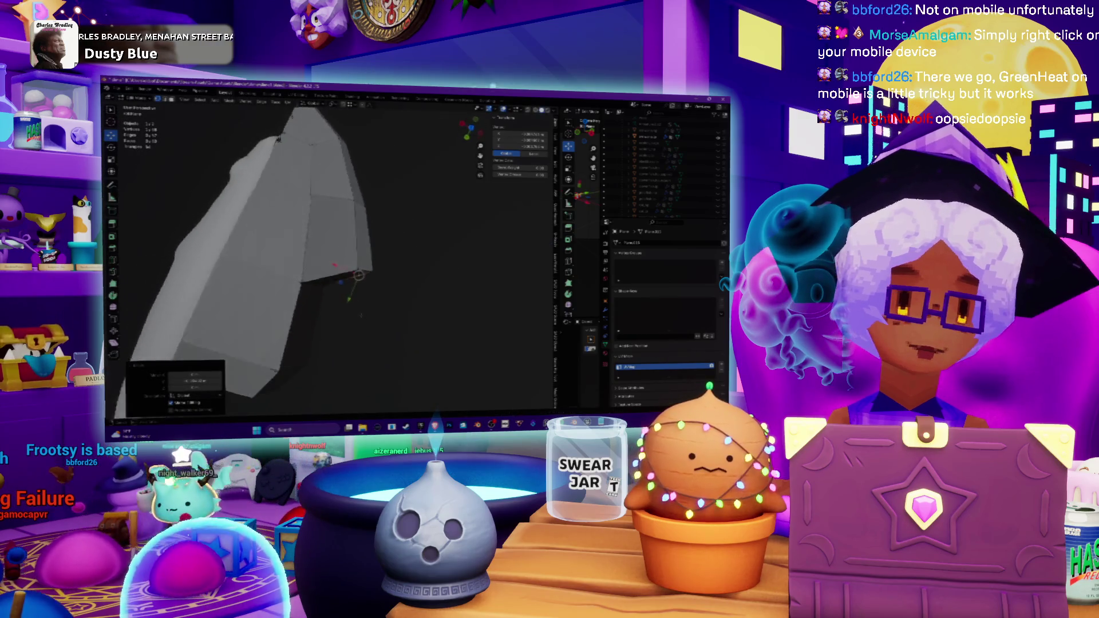
mouse_move(338, 258)
middle_mouse_down()
mouse_move(298, 224)
mouse_move(309, 218)
middle_mouse_up()
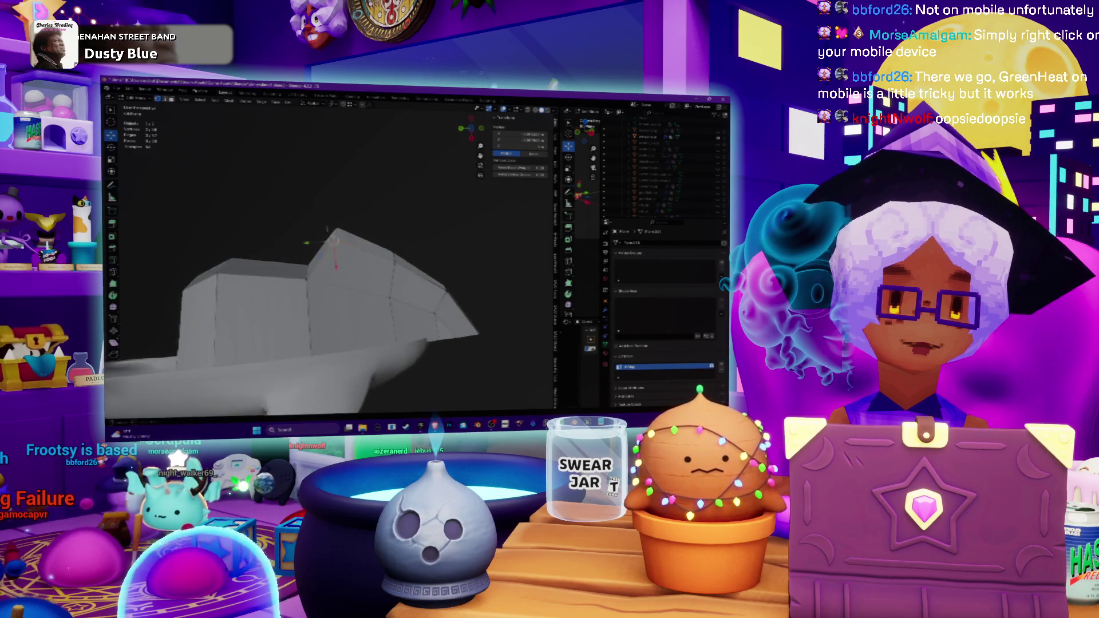
key("g")
key("x")
key("Return")
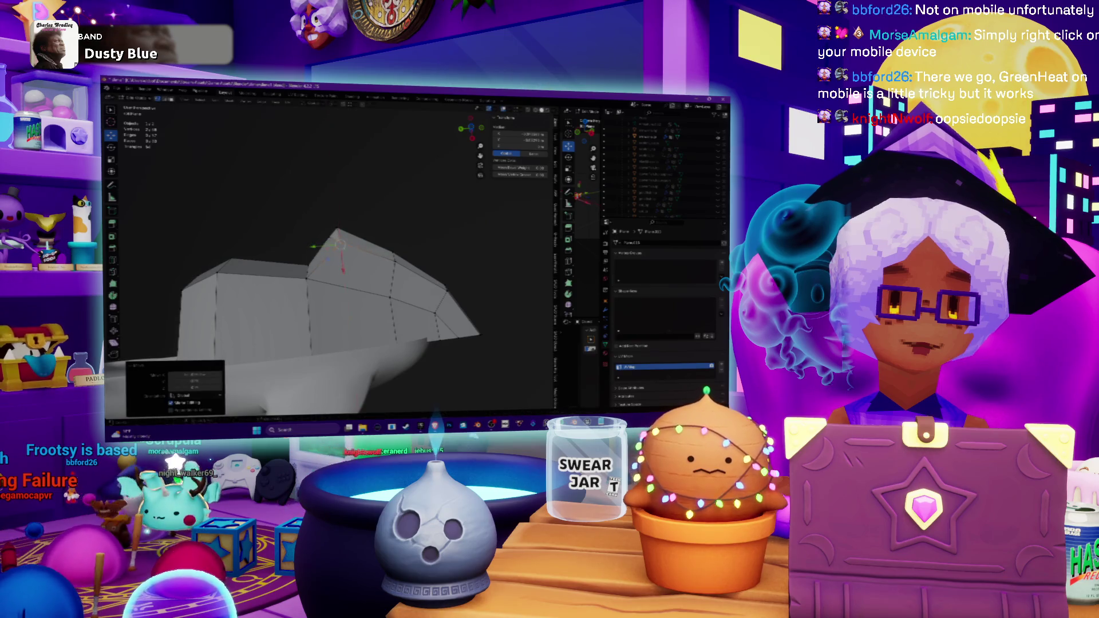
key("g")
key("y")
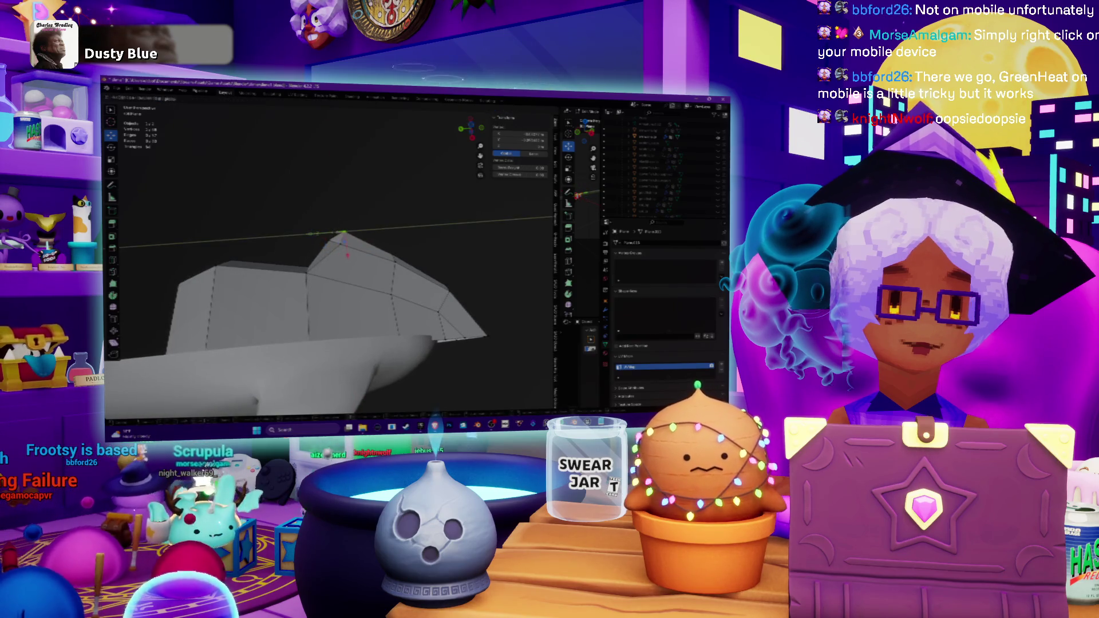
key("Return")
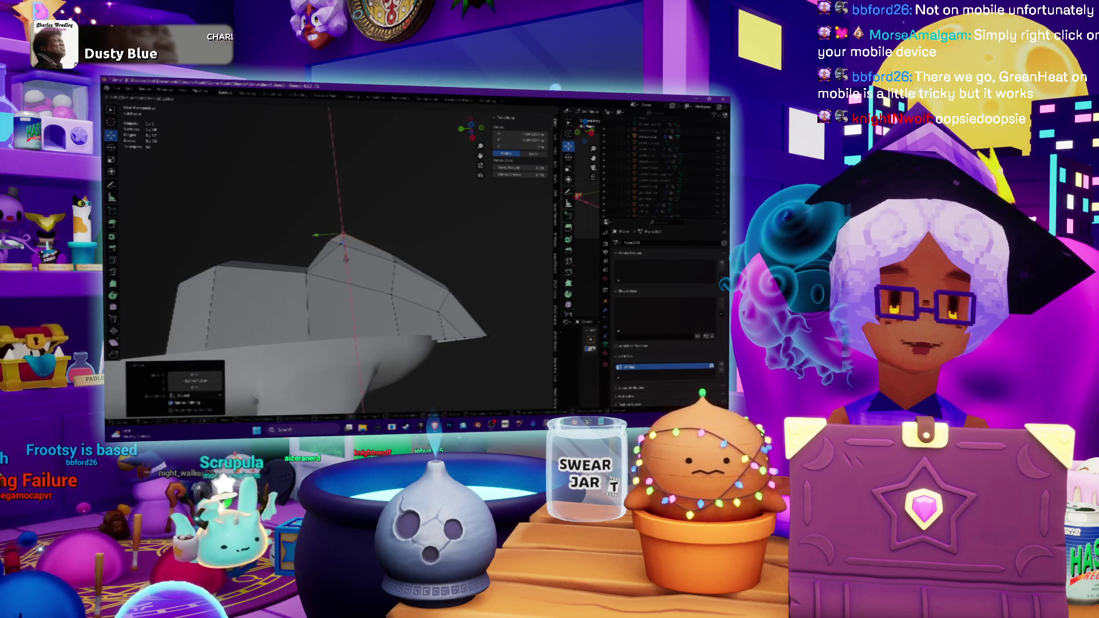
mouse_move(316, 231)
middle_mouse_down()
mouse_move(373, 216)
mouse_move(481, 235)
mouse_move(394, 234)
middle_mouse_up()
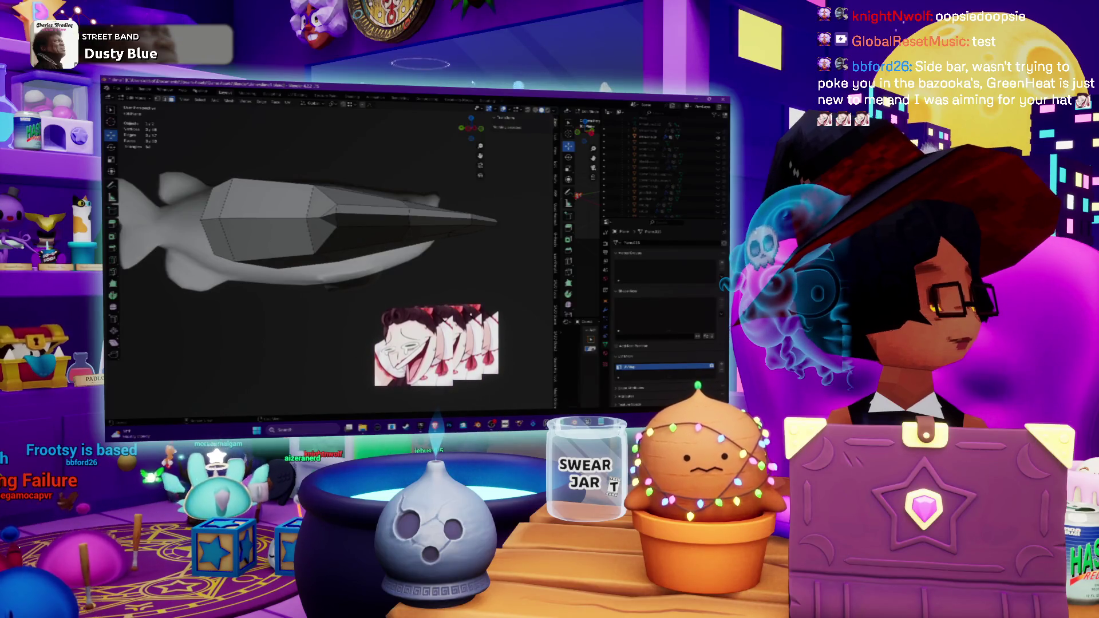
- Add seven faces across the body's front section to the selection, then check it from the side
mouse_move(394, 234)
middle_mouse_down()
mouse_move(418, 230)
mouse_move(343, 252)
mouse_move(312, 221)
middle_mouse_up()
left_click(249, 235)
left_click(320, 235, "shift")
left_click(372, 217, "shift")
left_click(418, 195, "shift")
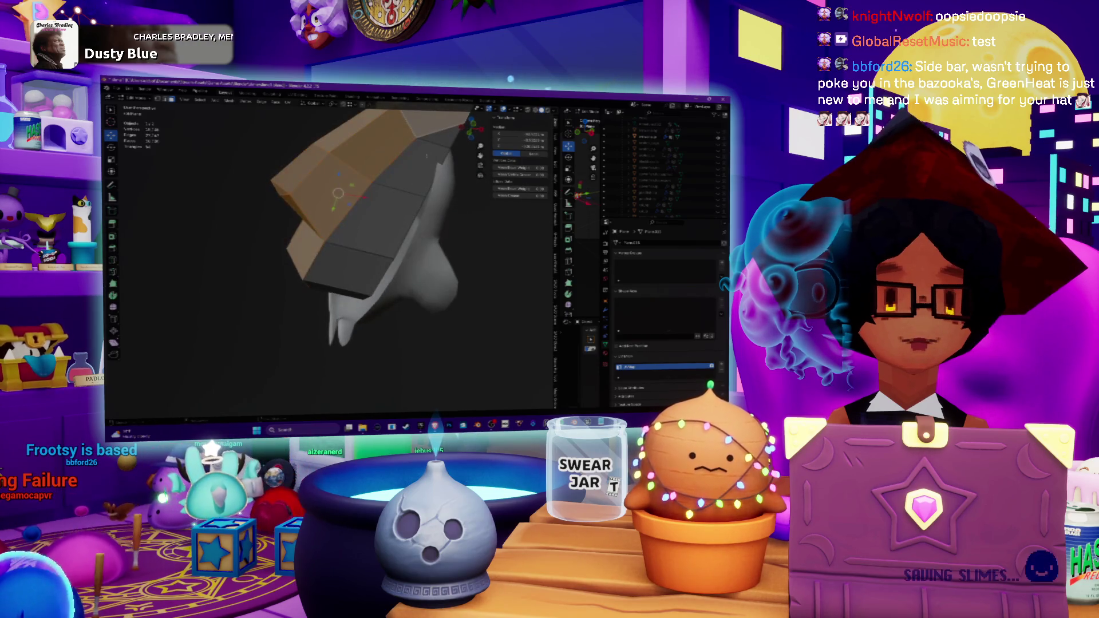
left_click(430, 127, "shift")
left_click(403, 166, "shift")
left_click(367, 224, "shift")
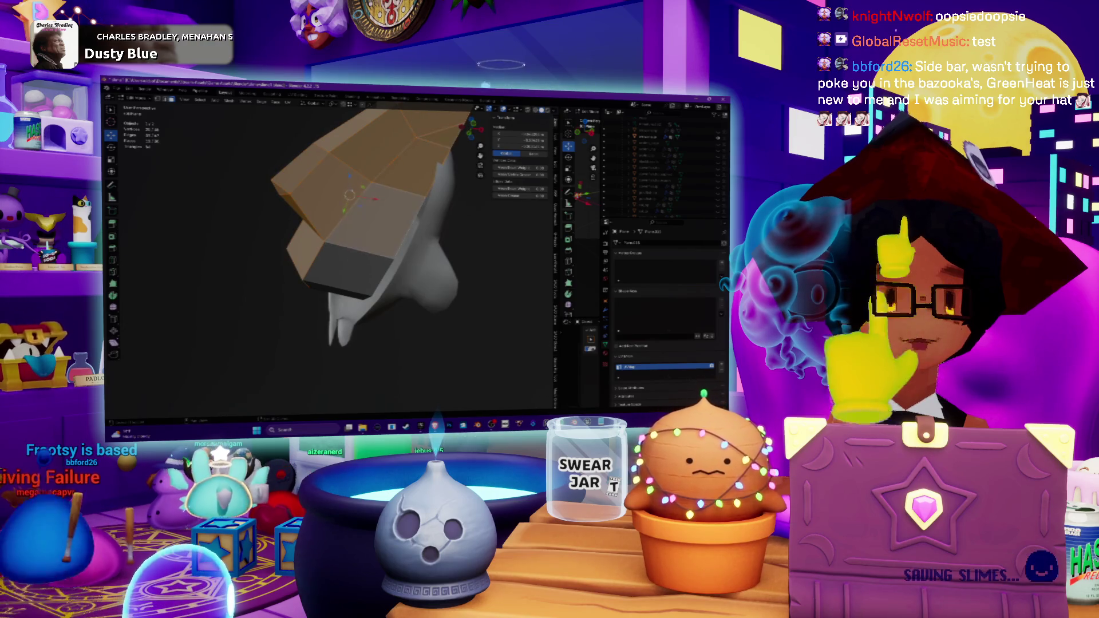
middle_click_drag(367, 240, 320, 218)
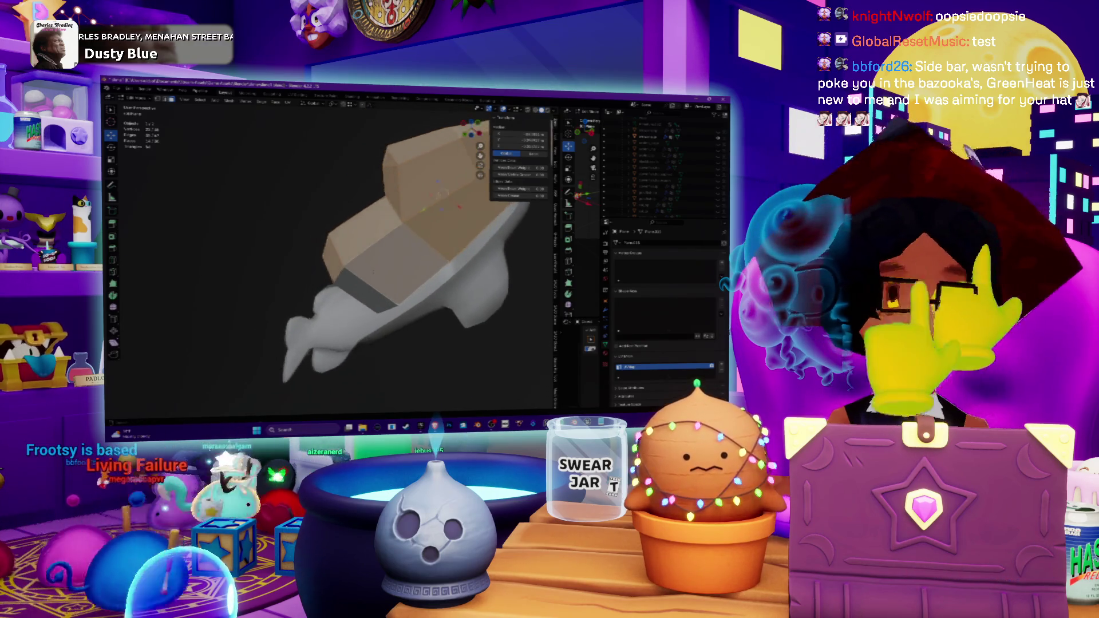
middle_click_drag(389, 275, 407, 282)
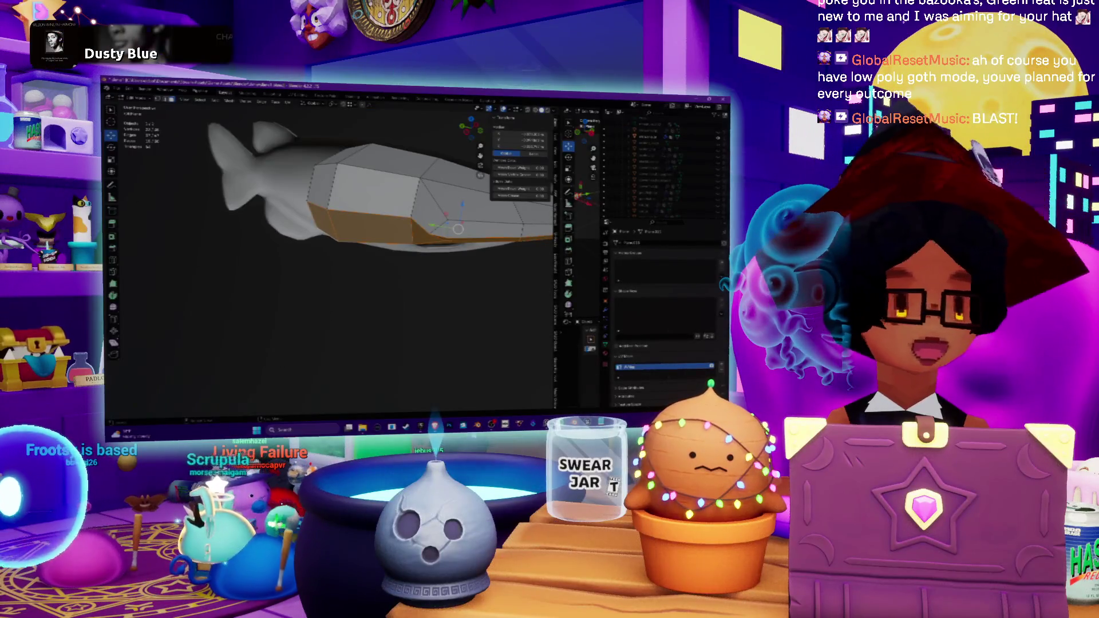
mouse_move(378, 241)
middle_mouse_down()
mouse_move(344, 229)
mouse_move(411, 290)
middle_mouse_up()
- Clear the selection and slide one vertex under the pointed tip along its edge
right_click(368, 258)
key("Escape")
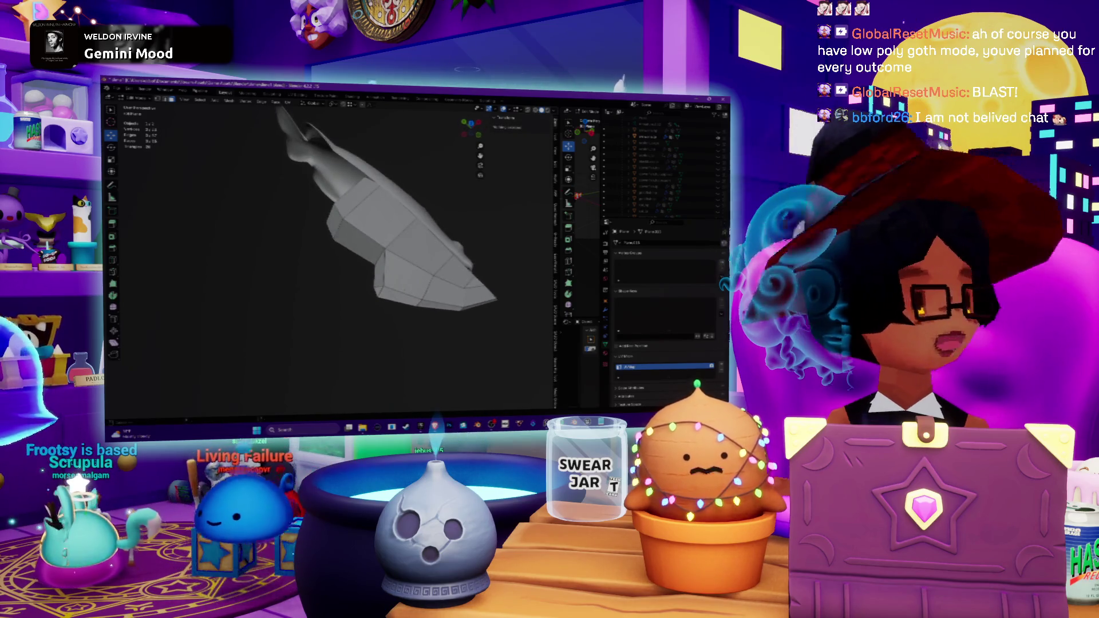
scroll(411, 290, "up", 4)
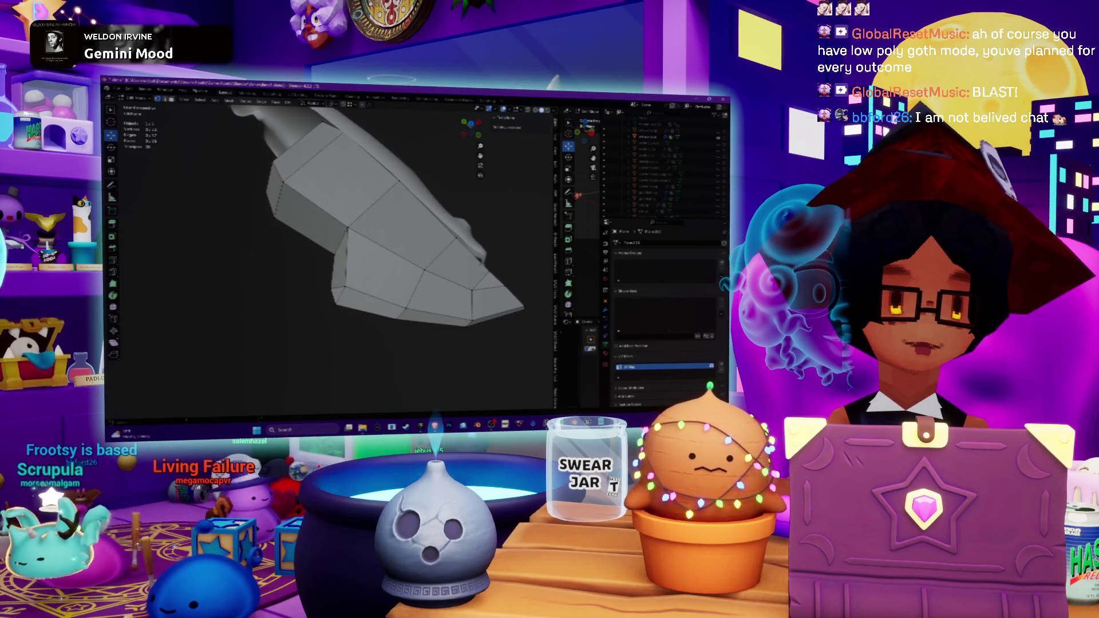
left_click(461, 284)
right_click(421, 341)
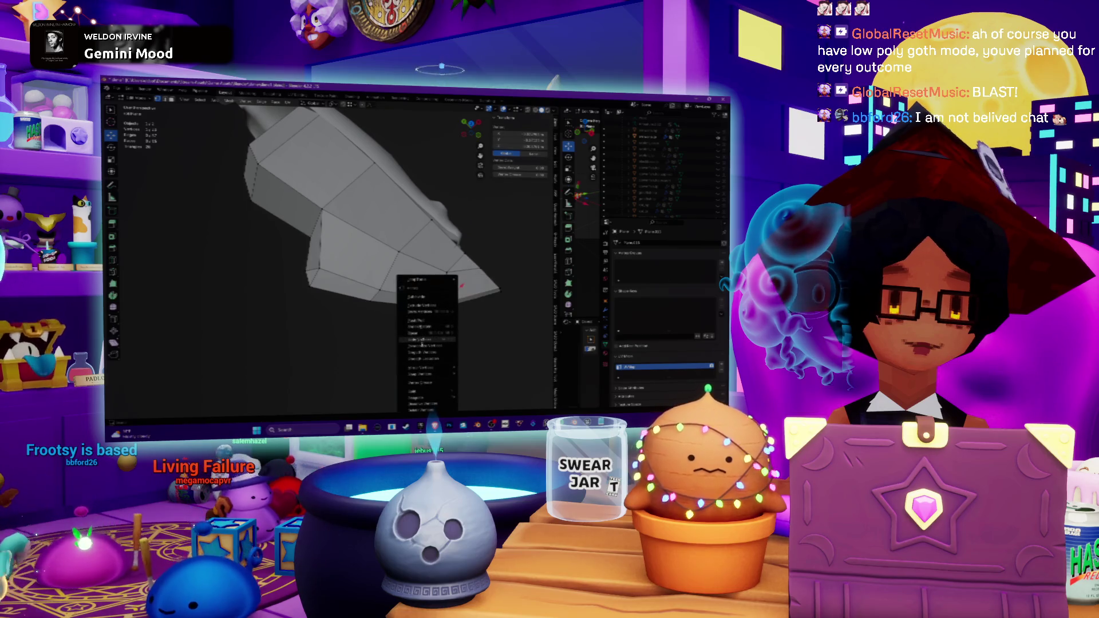
left_click(422, 341)
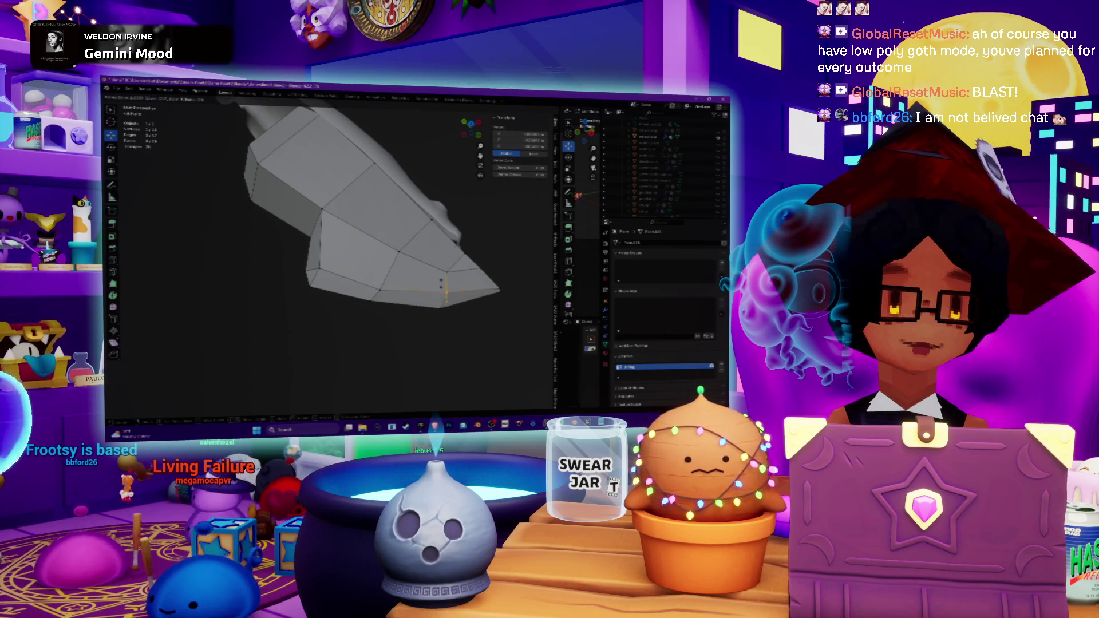
left_click(445, 293)
- Slide a second underside vertex along its edge and review the tip
right_click(361, 286)
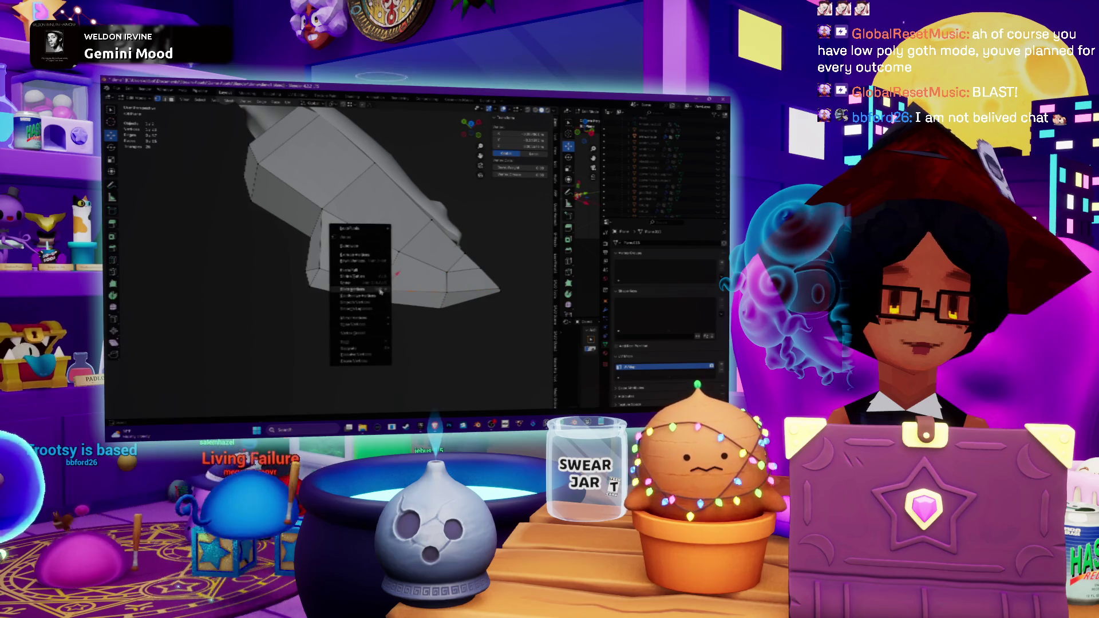
left_click(361, 287)
left_click(388, 280)
middle_click_drag(389, 281, 355, 252)
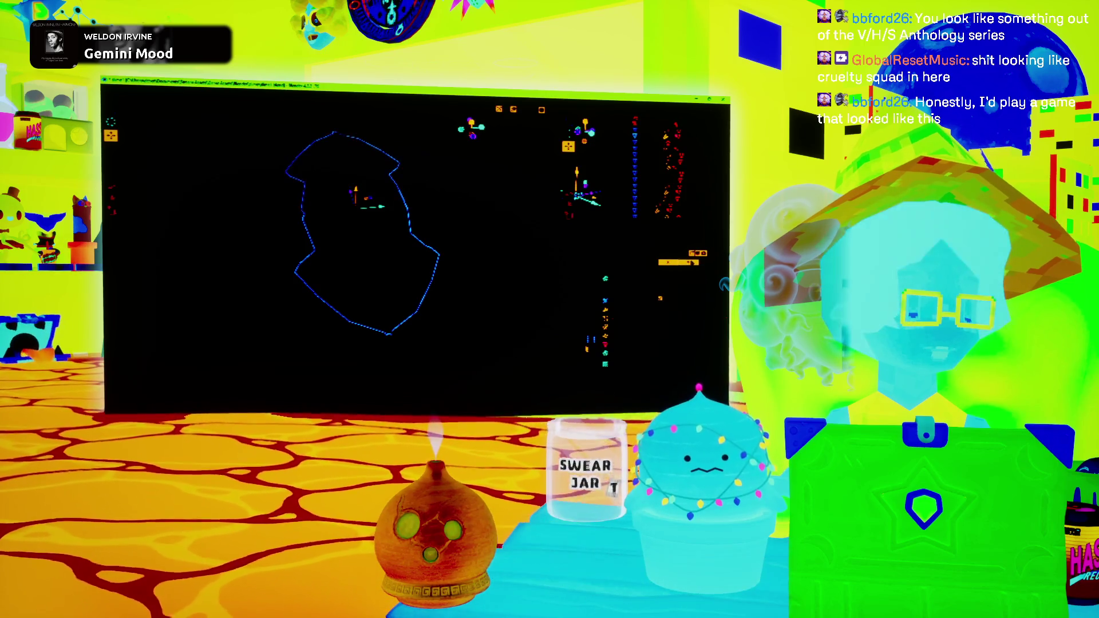
- Snap to orthographic front and top views of the squid head and its pointed strip
middle_click_drag(367, 258, 332, 284)
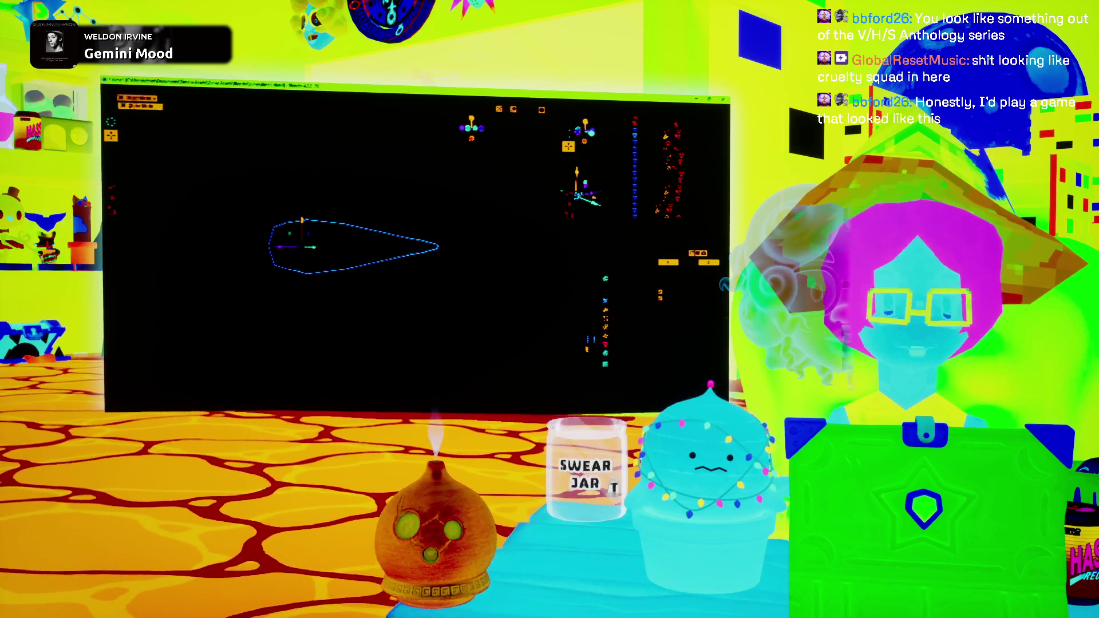
key("KP_1")
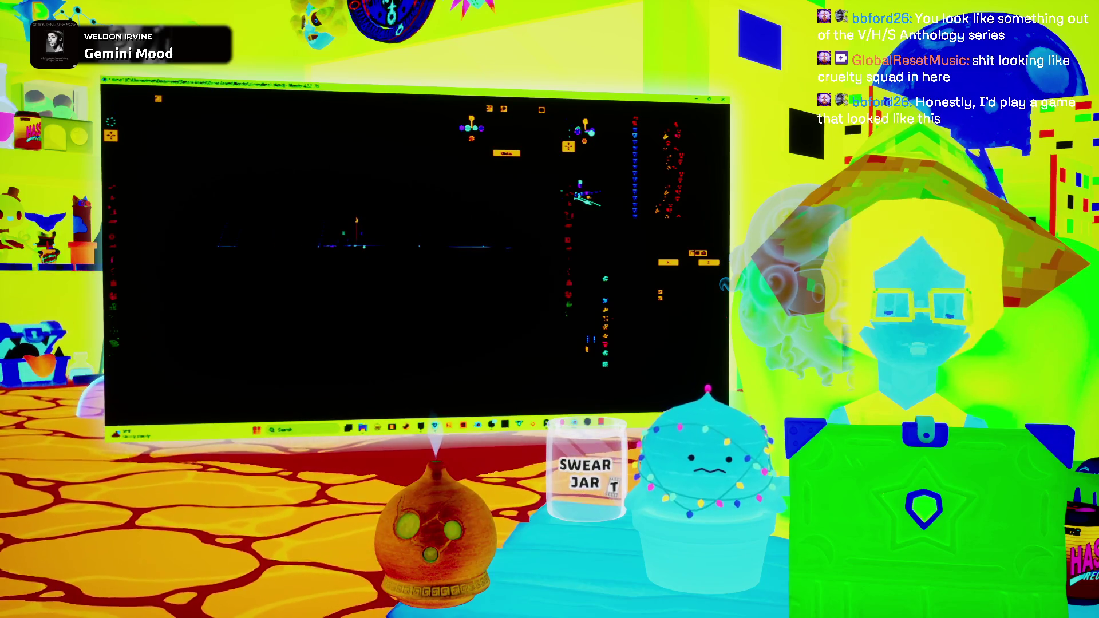
middle_click_drag(366, 258, 343, 269)
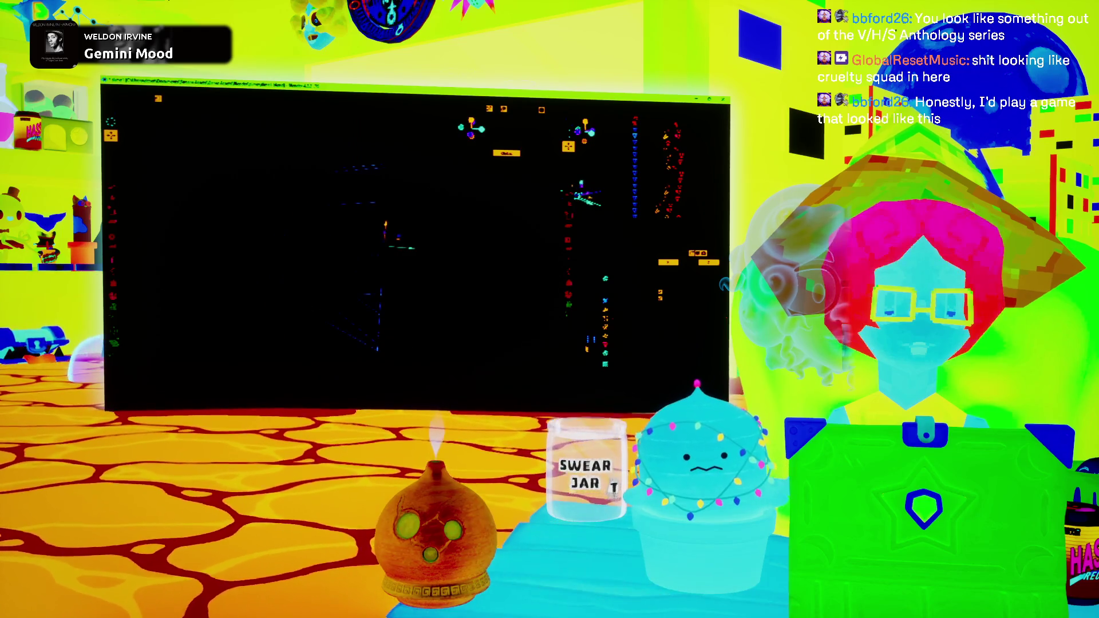
key("KP_1")
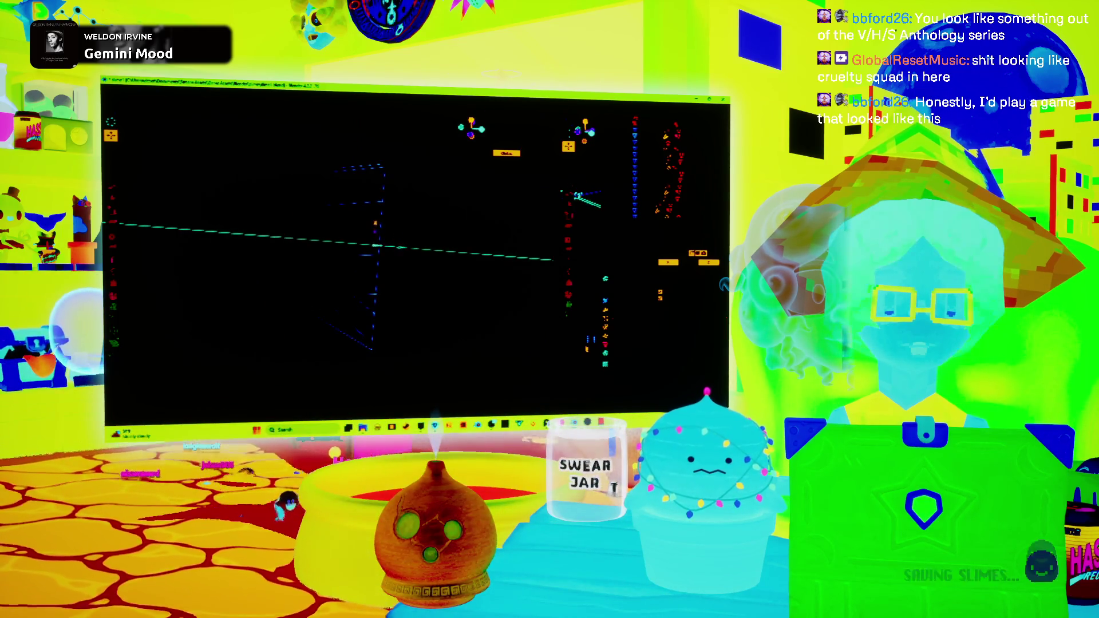
key("KP_7")
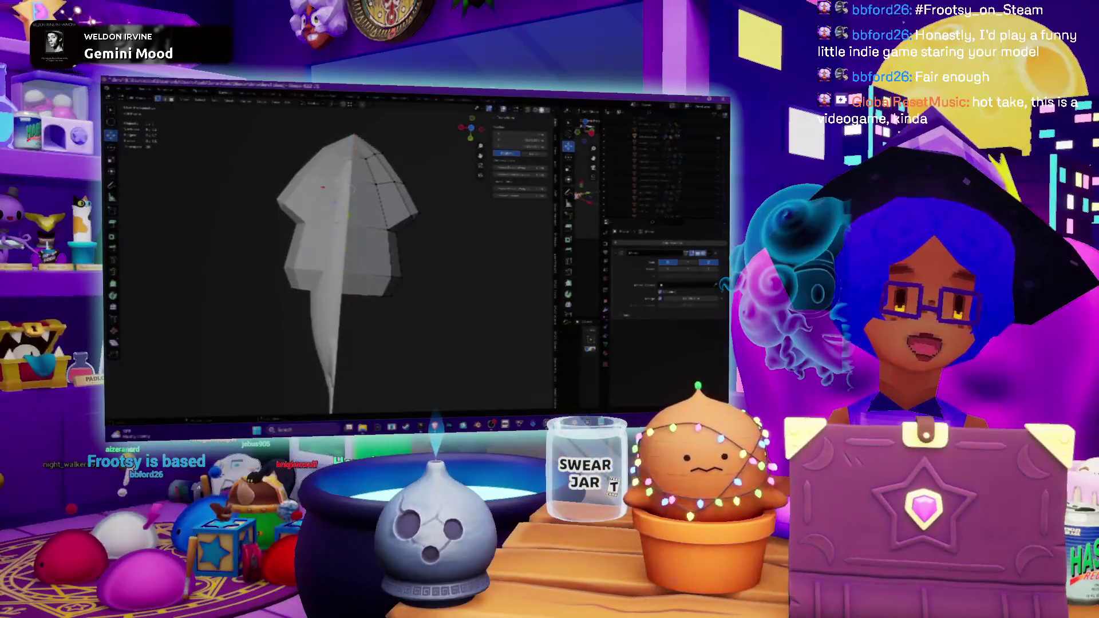
- Frame the selected mesh and bisect it with two straight cuts
middle_click_drag(343, 257, 310, 193)
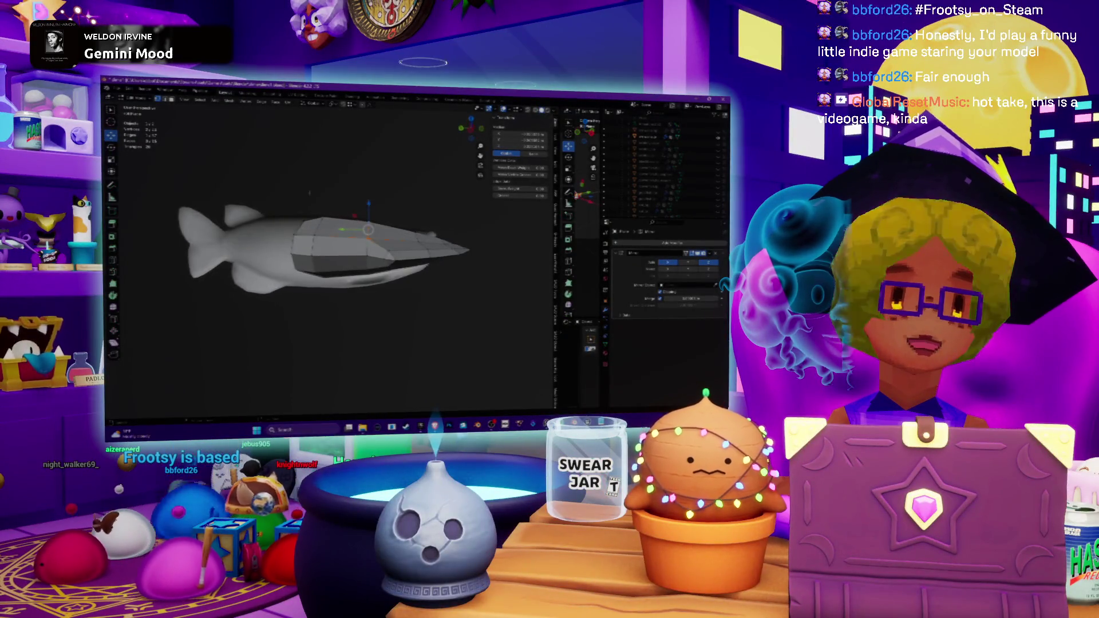
scroll(327, 240, "up", 4)
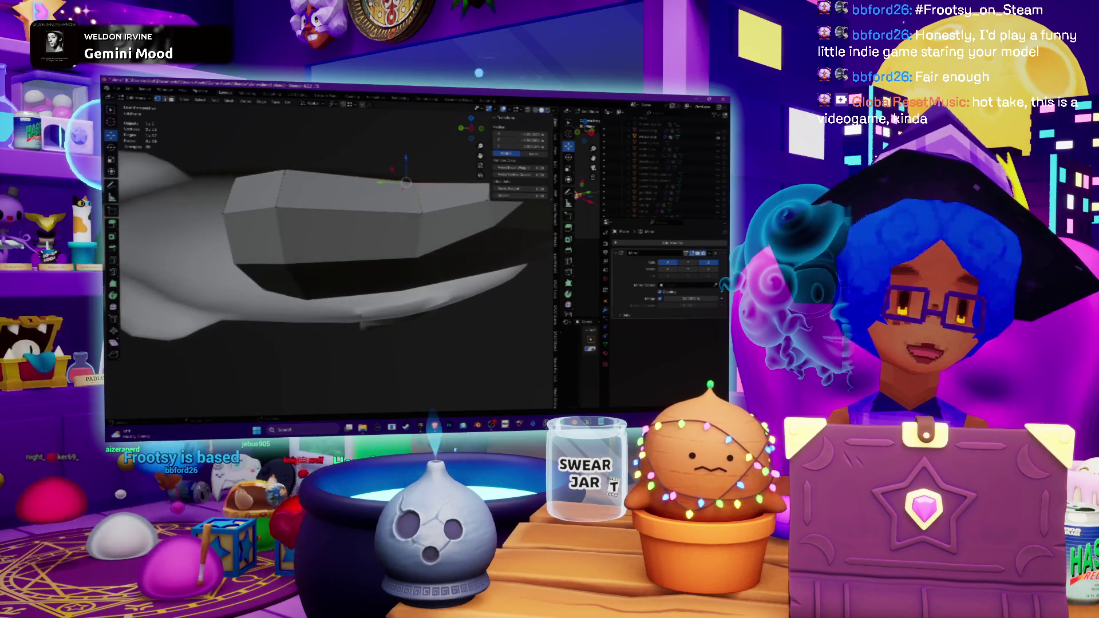
scroll(326, 241, "down", 4)
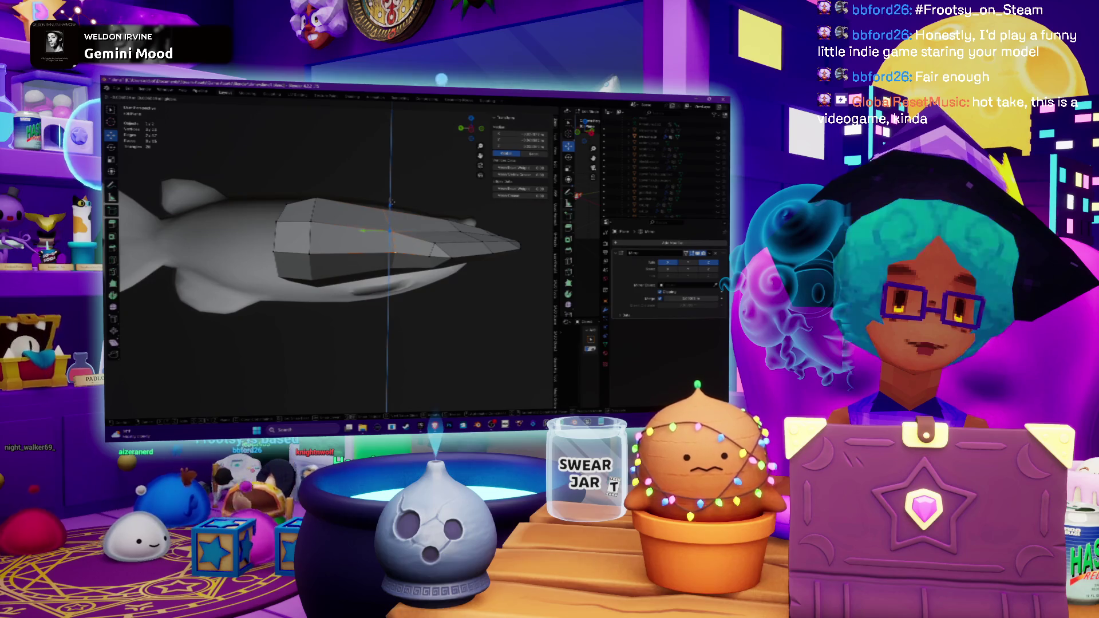
key("KP_Decimal")
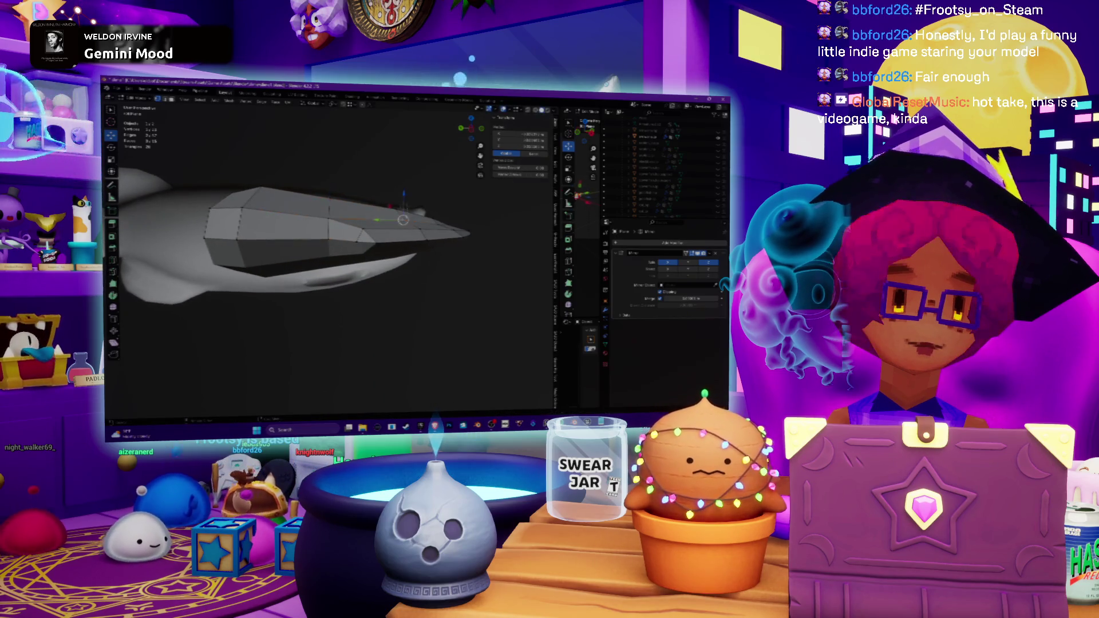
left_click_drag(399, 411, 399, 411)
mouse_move(321, 246)
middle_mouse_down()
mouse_move(343, 247)
mouse_move(378, 218)
middle_mouse_up()
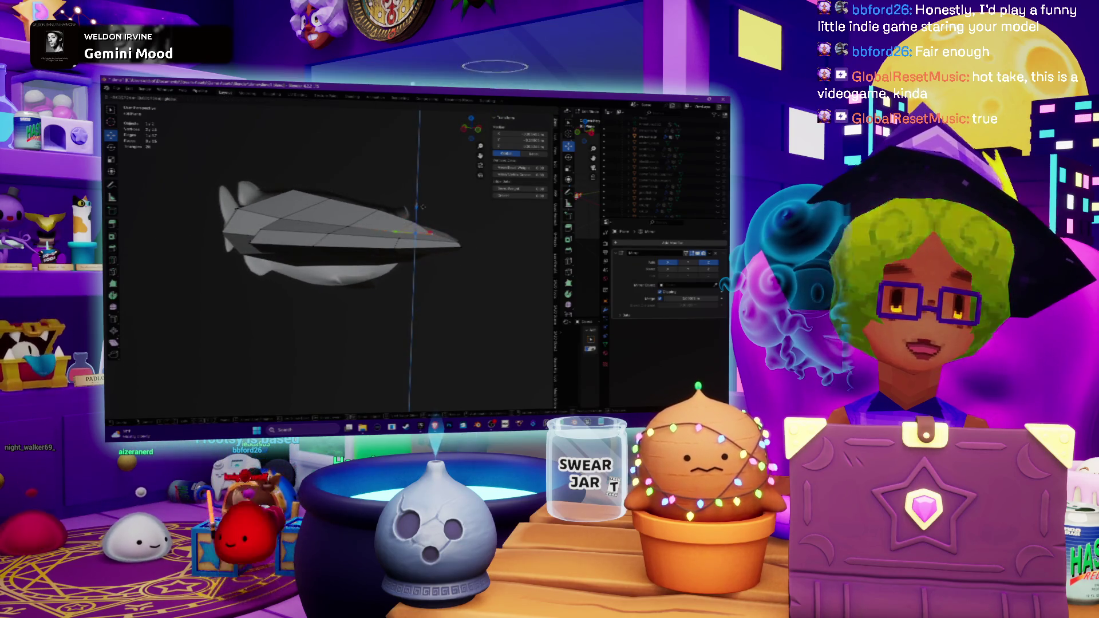
left_click_drag(409, 410, 409, 410)
mouse_move(320, 247)
middle_mouse_down()
mouse_move(367, 235)
mouse_move(378, 252)
middle_mouse_up()
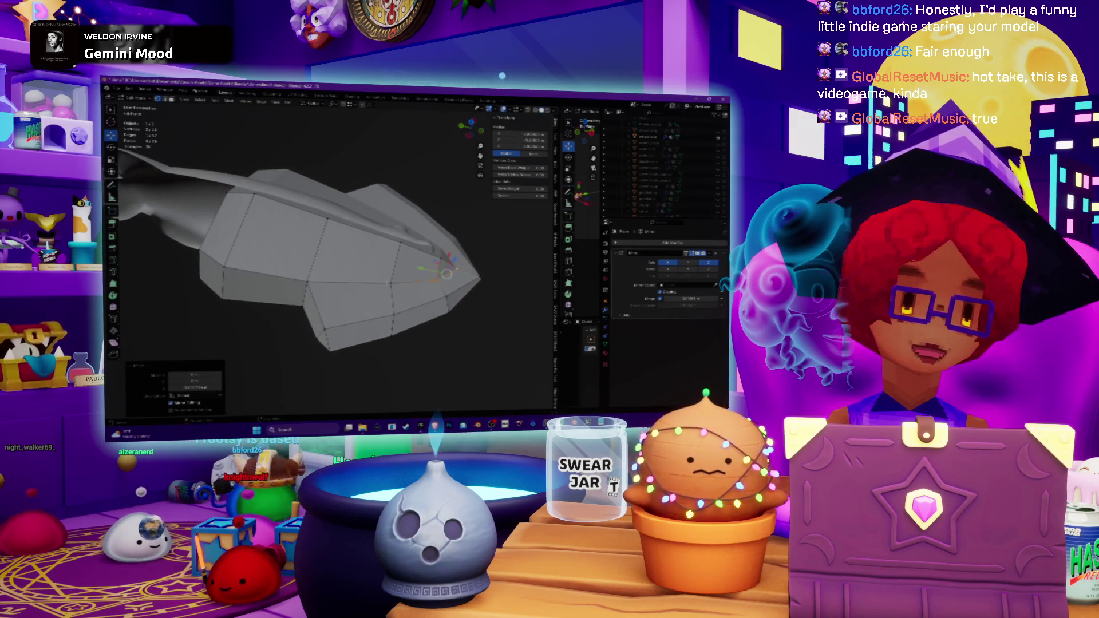
- Narrow the selected half along the X axis, then readjust its X width
middle_click_drag(435, 287, 472, 304)
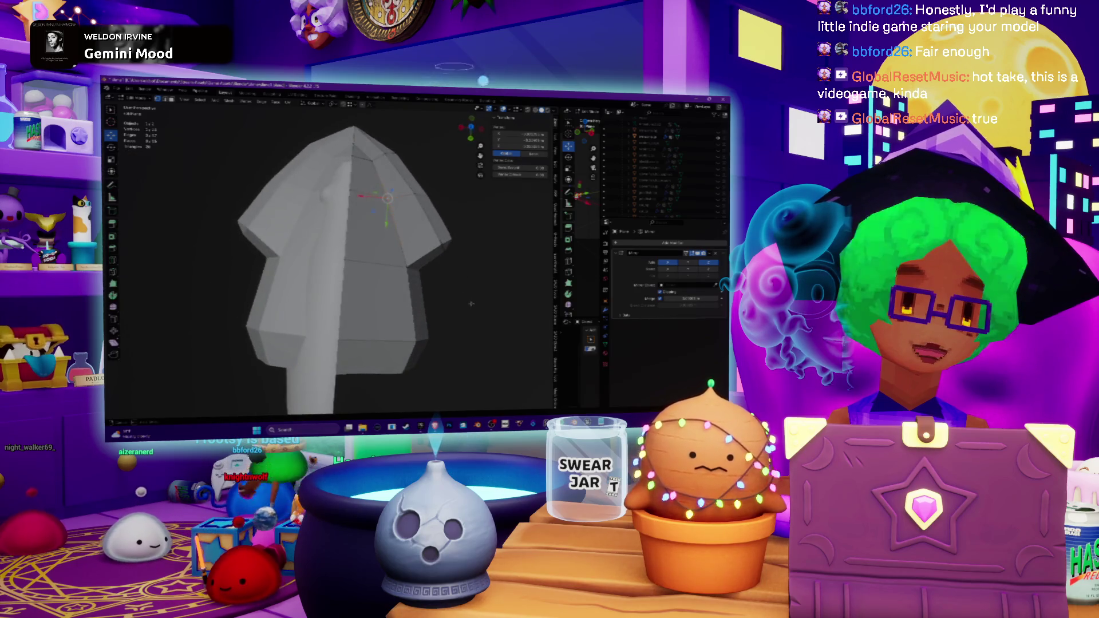
middle_click_drag(449, 257, 374, 187)
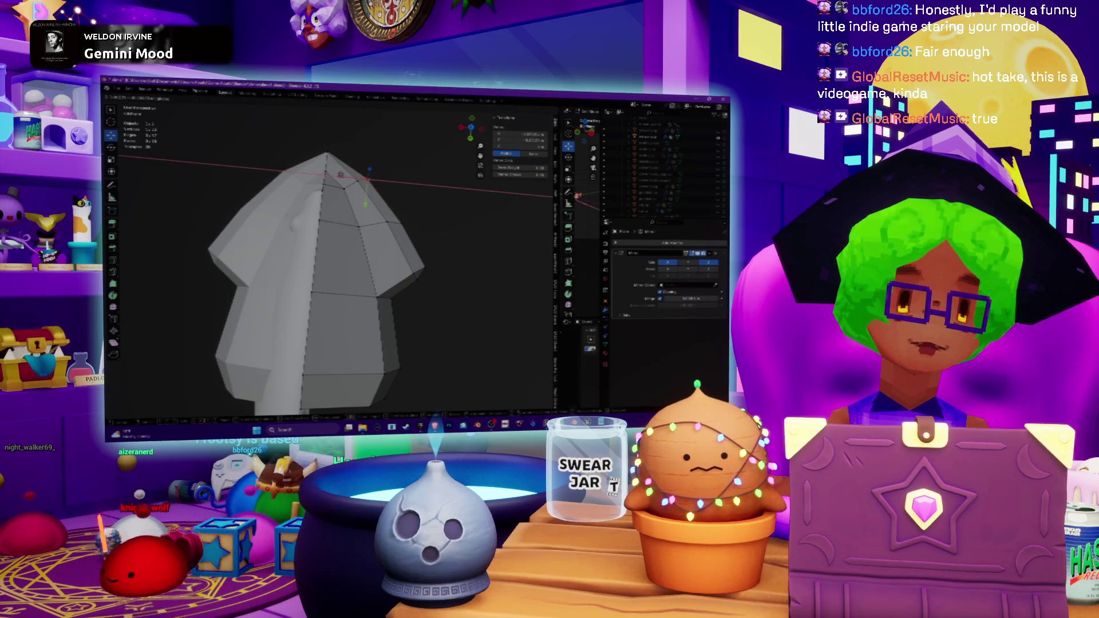
mouse_move(366, 240)
middle_mouse_down()
mouse_move(382, 130)
mouse_move(371, 246)
mouse_move(304, 249)
middle_mouse_up()
key("a")
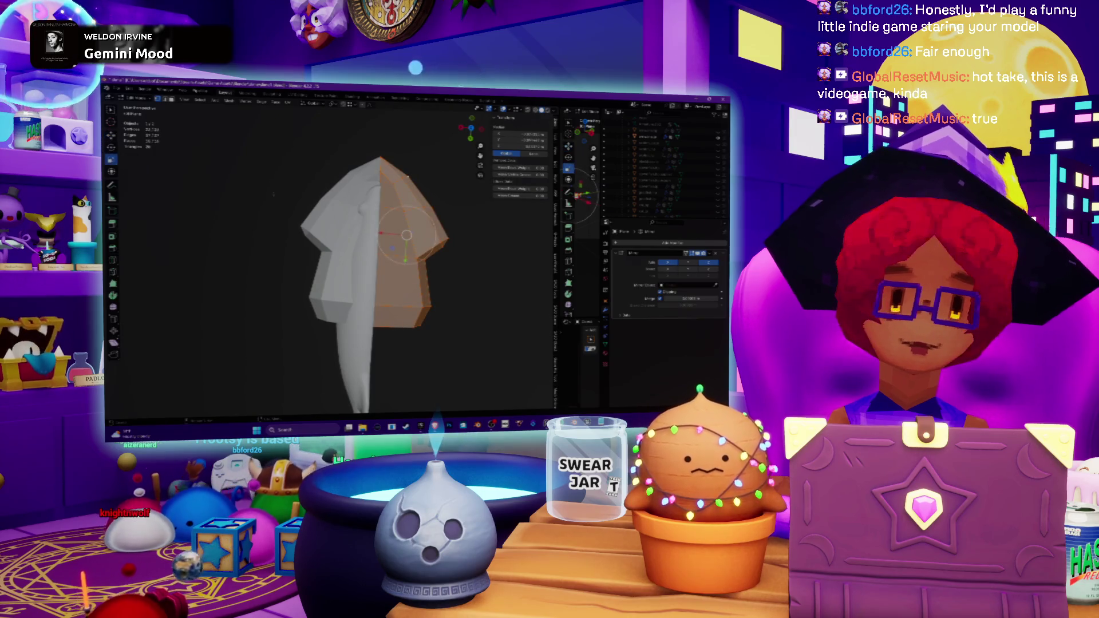
key("s")
key("x")
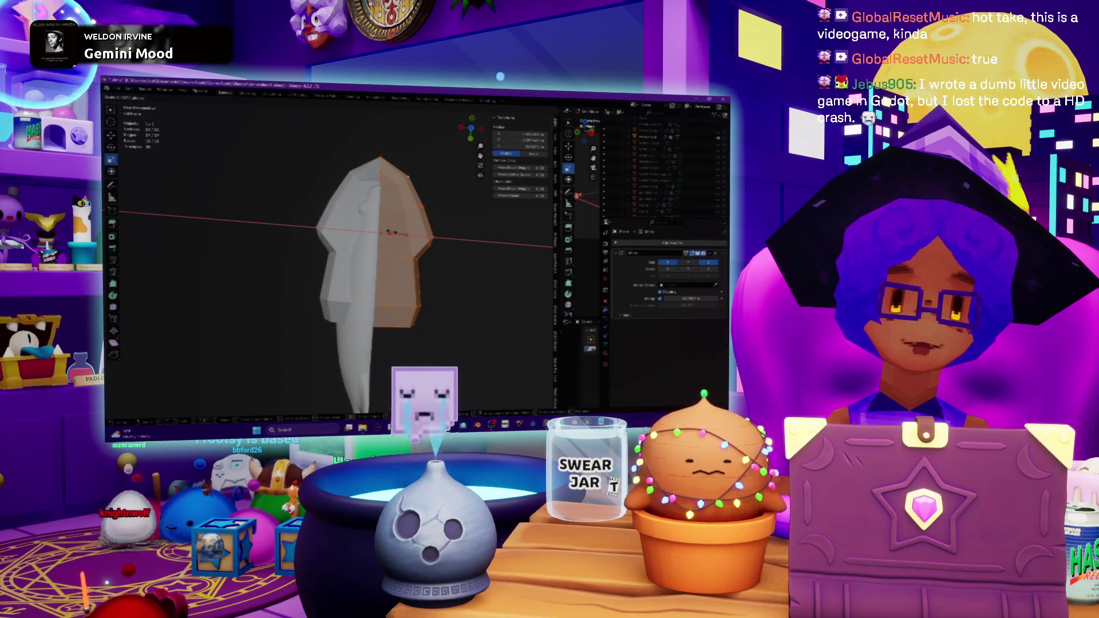
key("Return")
key("s")
key("x")
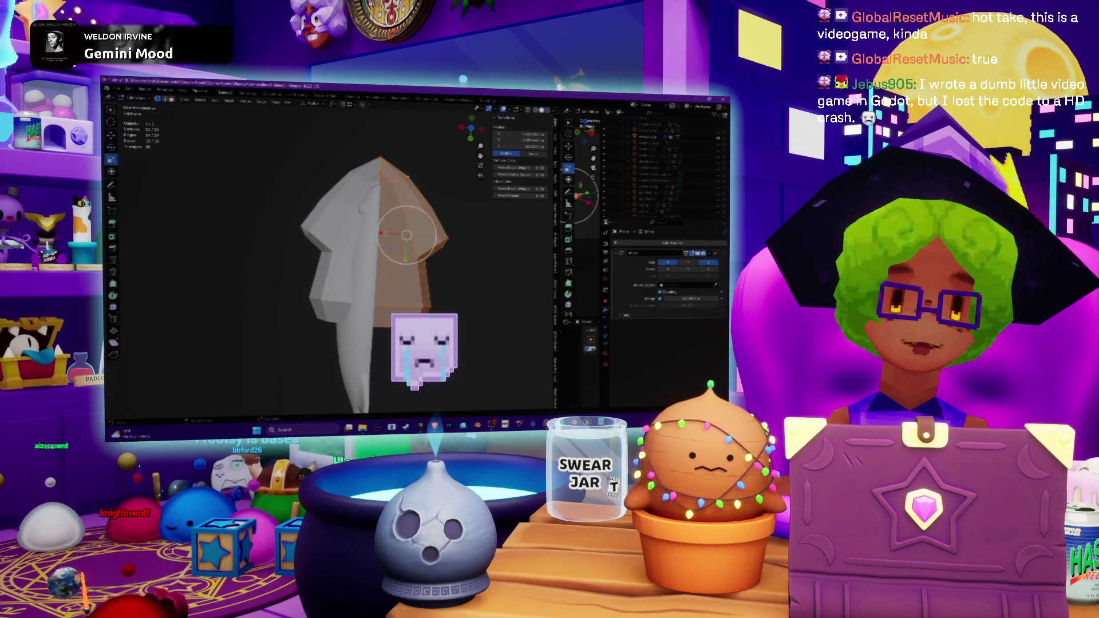
key("Return")
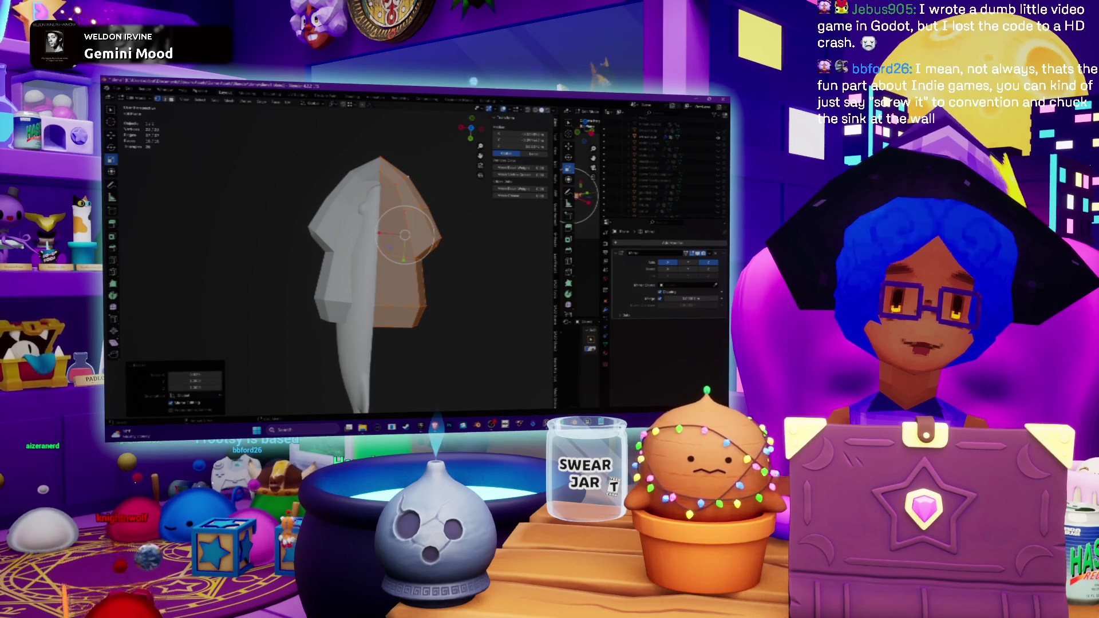
- Circle-select the top vertices and pinch them narrower along the X axis
key("s")
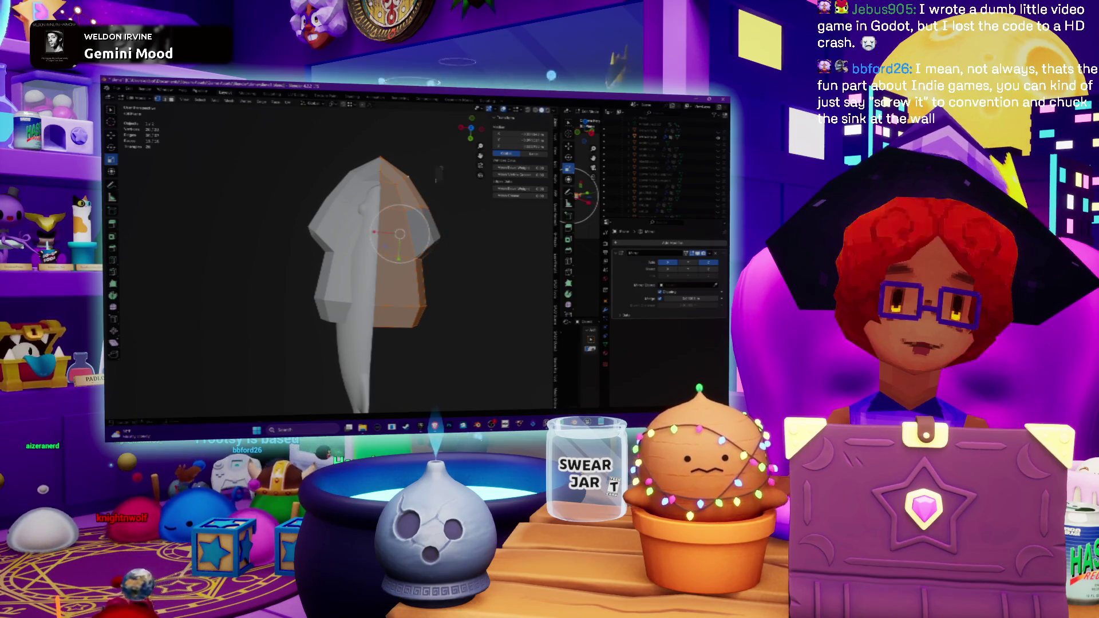
left_click_drag(443, 218, 443, 218, "ctrl")
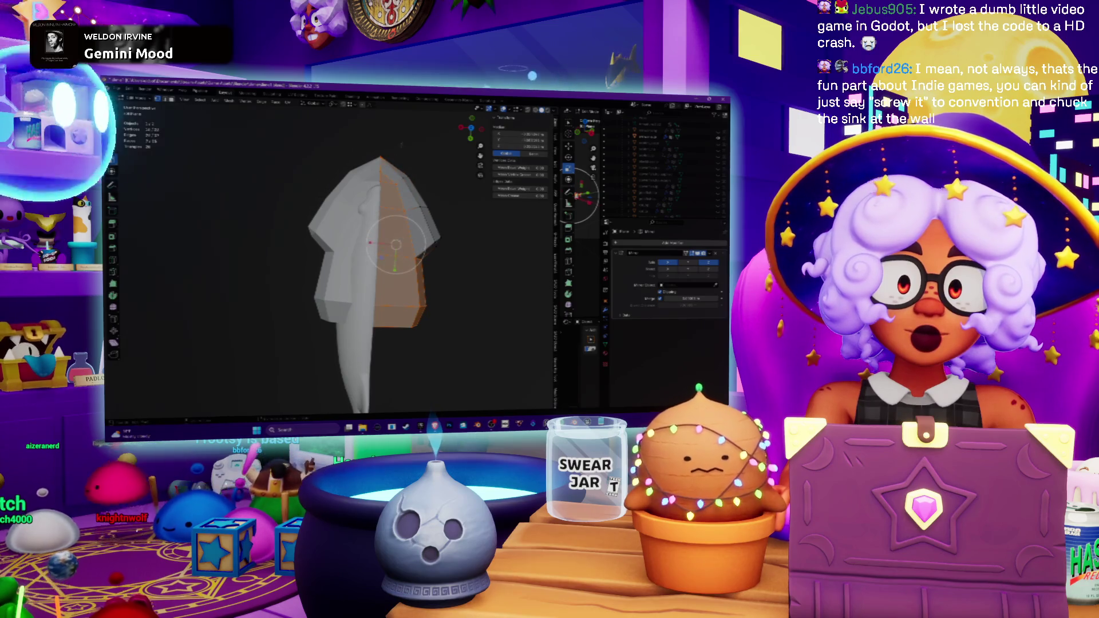
key("s")
key("x")
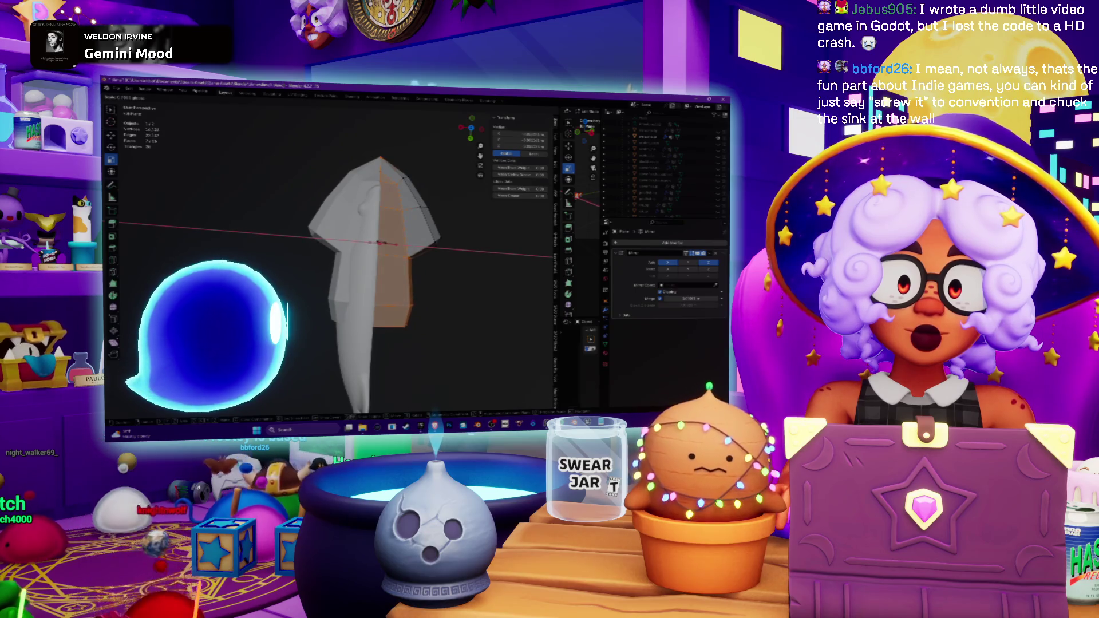
key("Return")
key("alt+a")
key("c")
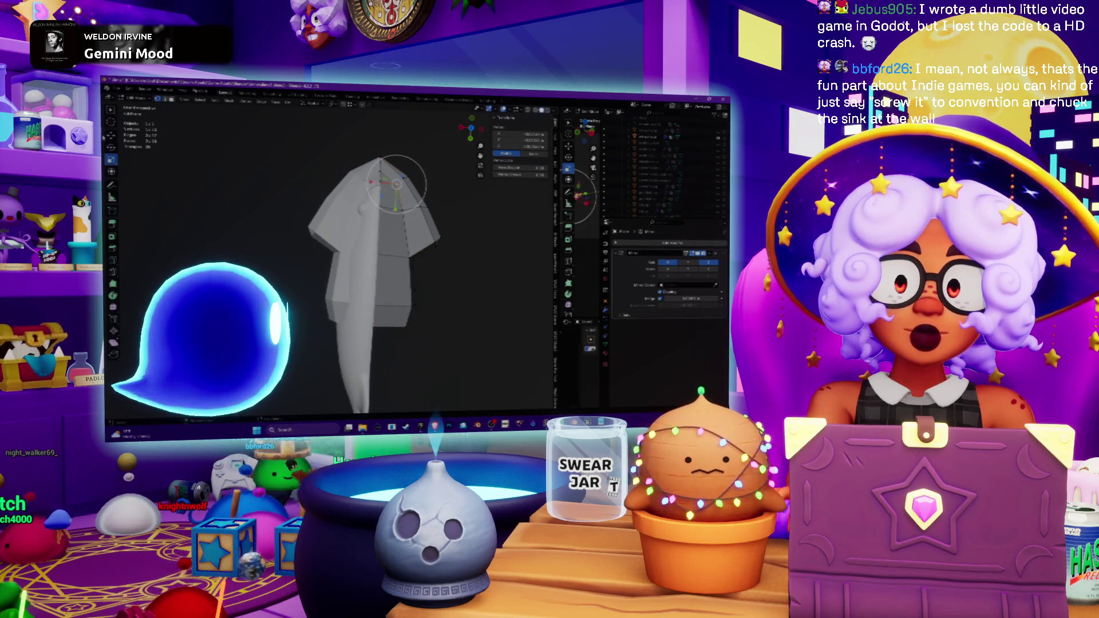
key("s")
key("x")
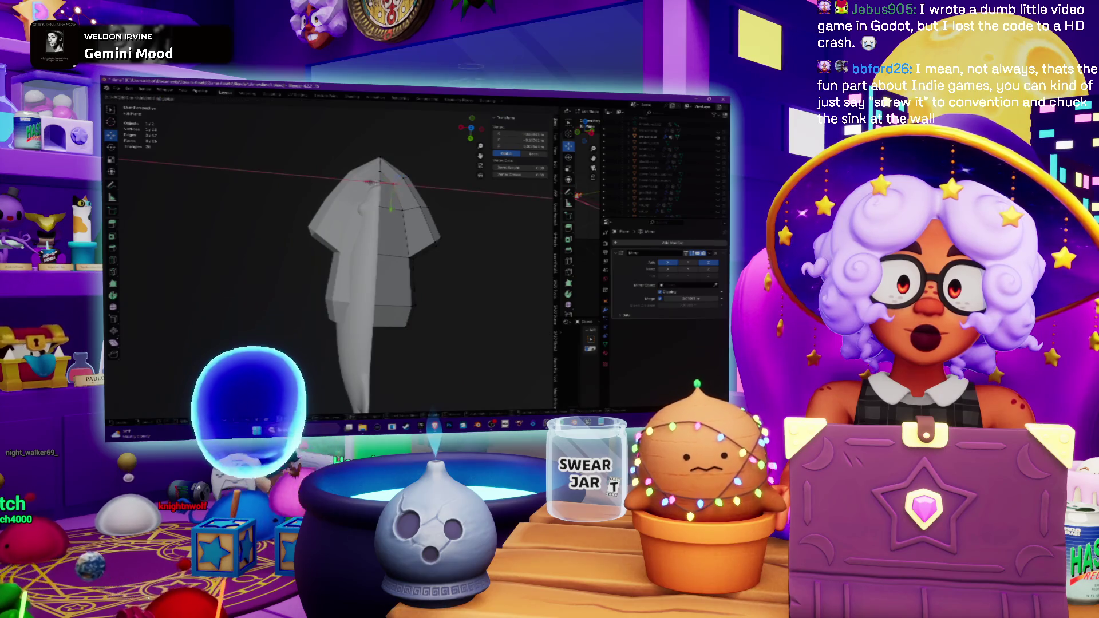
key("Return")
mouse_move(470, 217)
middle_mouse_down()
mouse_move(549, 201)
mouse_move(558, 174)
mouse_move(518, 189)
mouse_move(508, 134)
middle_mouse_up()
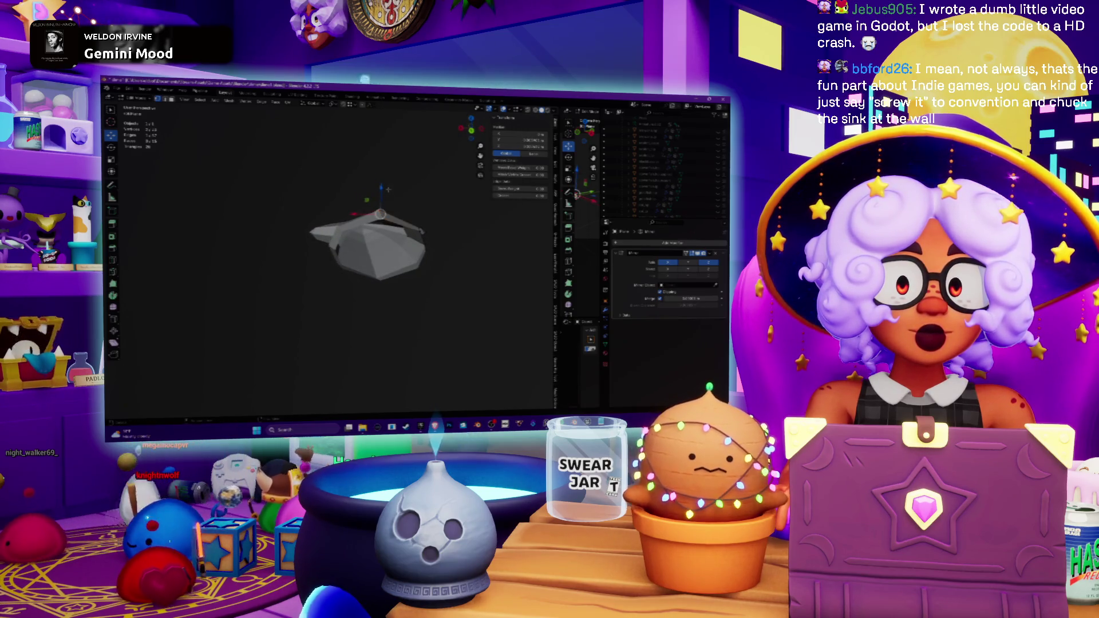
- Move the selected body vertices vertically along Z to reshape the side profile
key("g")
key("z")
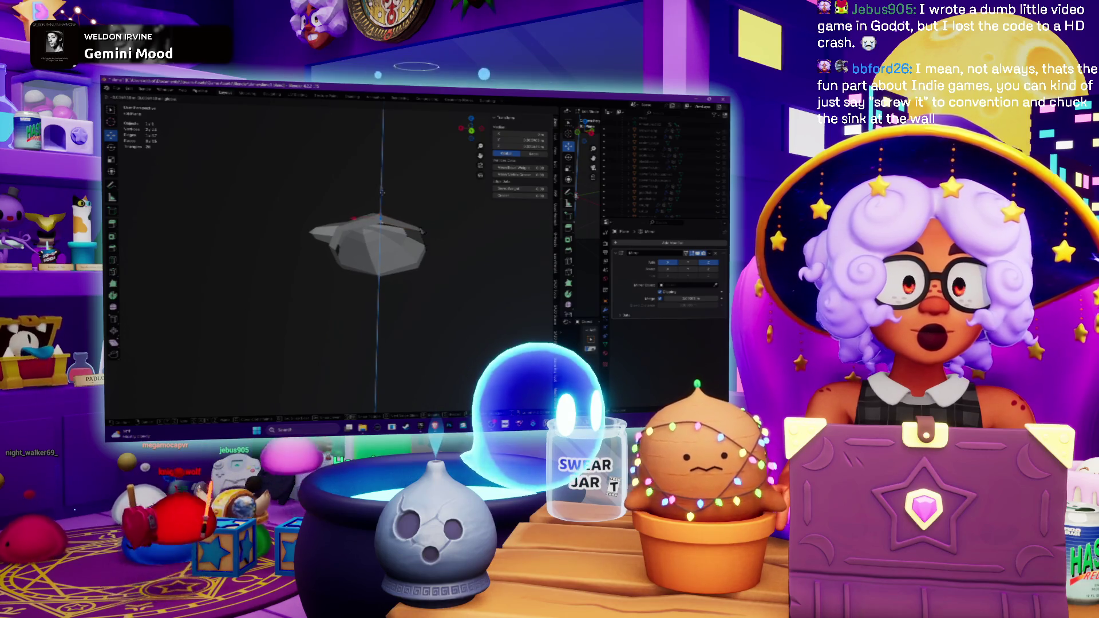
key("Return")
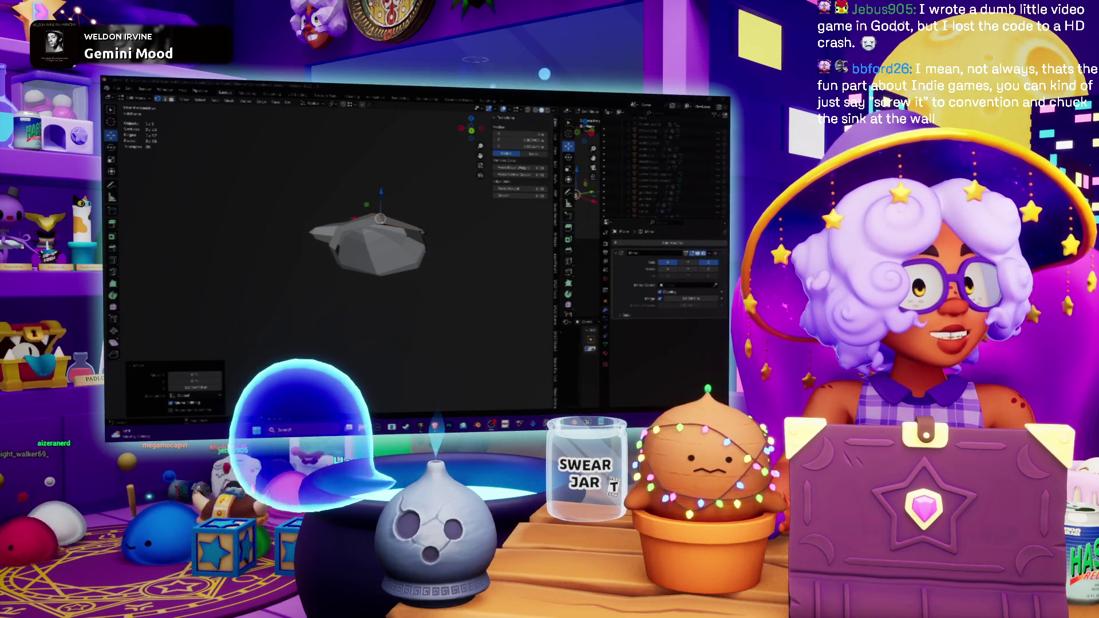
mouse_move(378, 241)
middle_mouse_down()
mouse_move(406, 212)
mouse_move(390, 245)
mouse_move(418, 232)
middle_mouse_up()
scroll(395, 229, "up", 5)
key("Return")
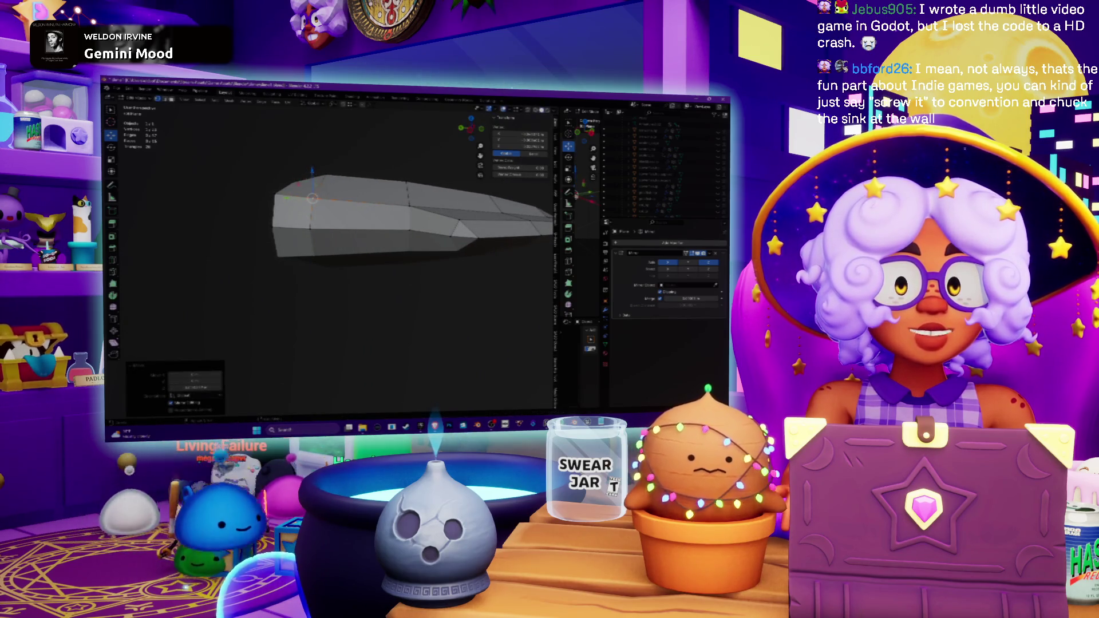
- Shift the pointed tip vertex vertically, then clear the selection
left_click(275, 194)
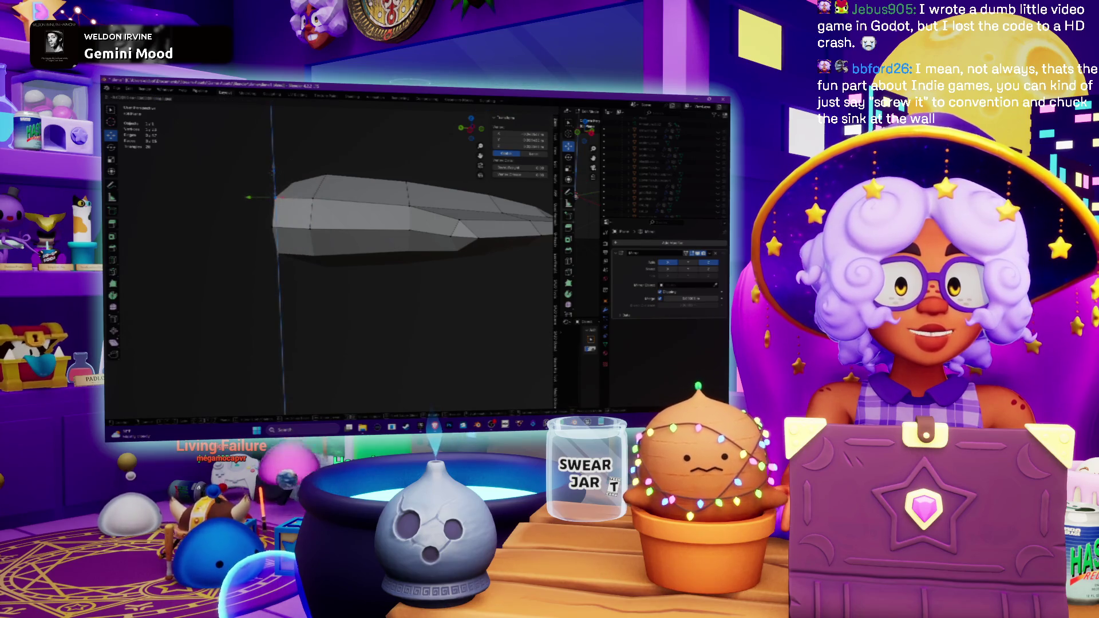
key("Return")
mouse_move(401, 240)
middle_mouse_down()
mouse_move(322, 180)
mouse_move(269, 182)
mouse_move(372, 178)
mouse_move(406, 253)
mouse_move(414, 195)
middle_mouse_up()
left_click(318, 175)
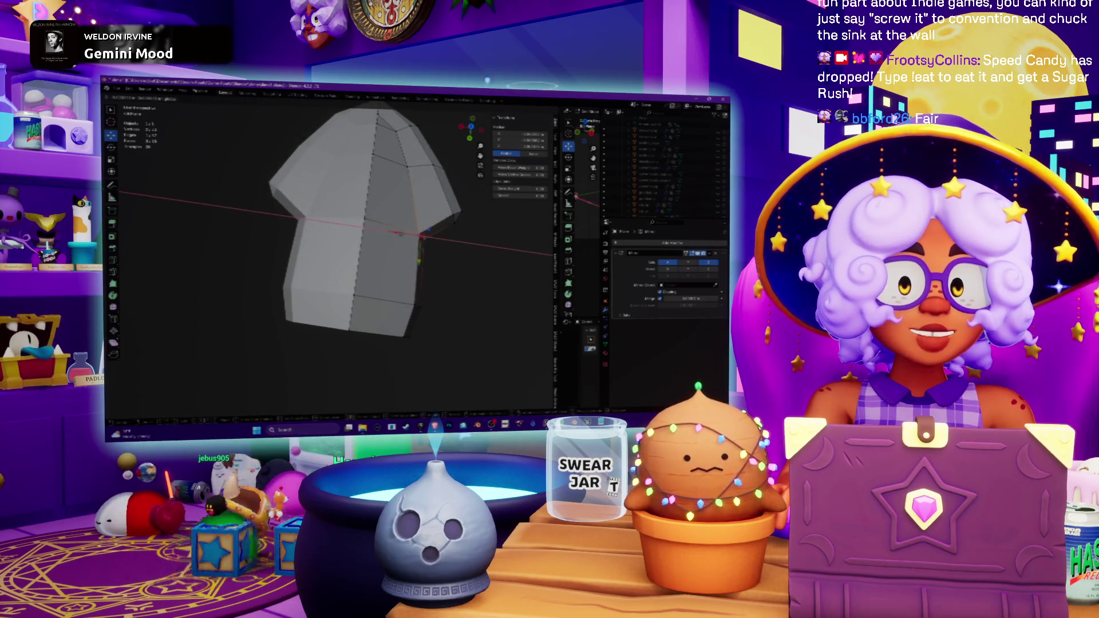
middle_click_drag(401, 234, 420, 236)
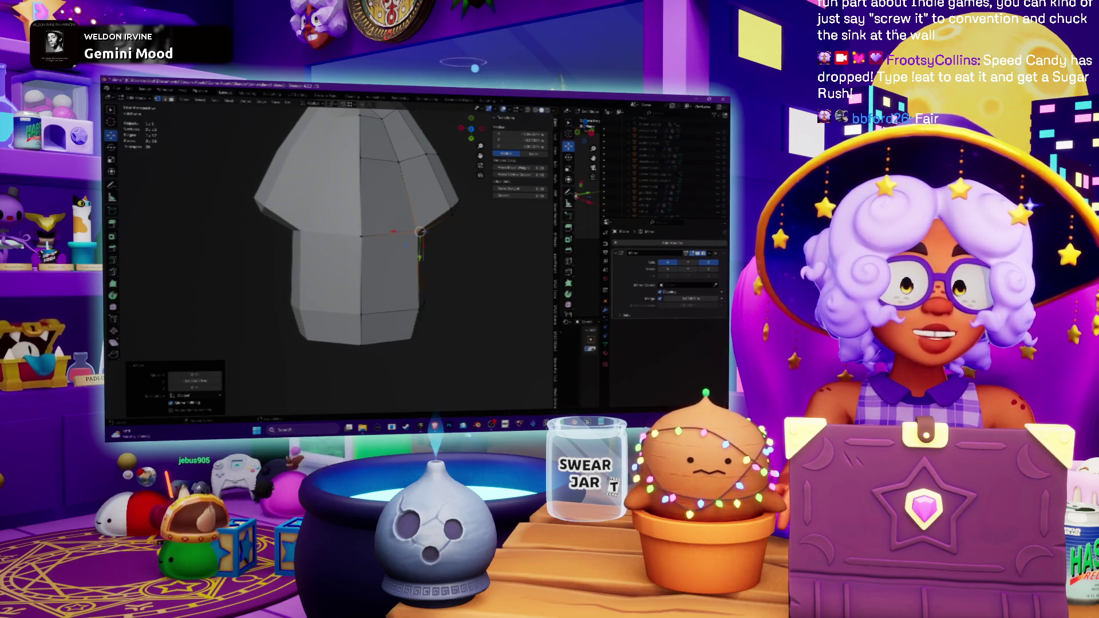
mouse_move(420, 234)
middle_mouse_down()
mouse_move(395, 252)
mouse_move(377, 232)
middle_mouse_up()
mouse_move(407, 171)
middle_mouse_down()
mouse_move(392, 209)
mouse_move(397, 143)
middle_mouse_up()
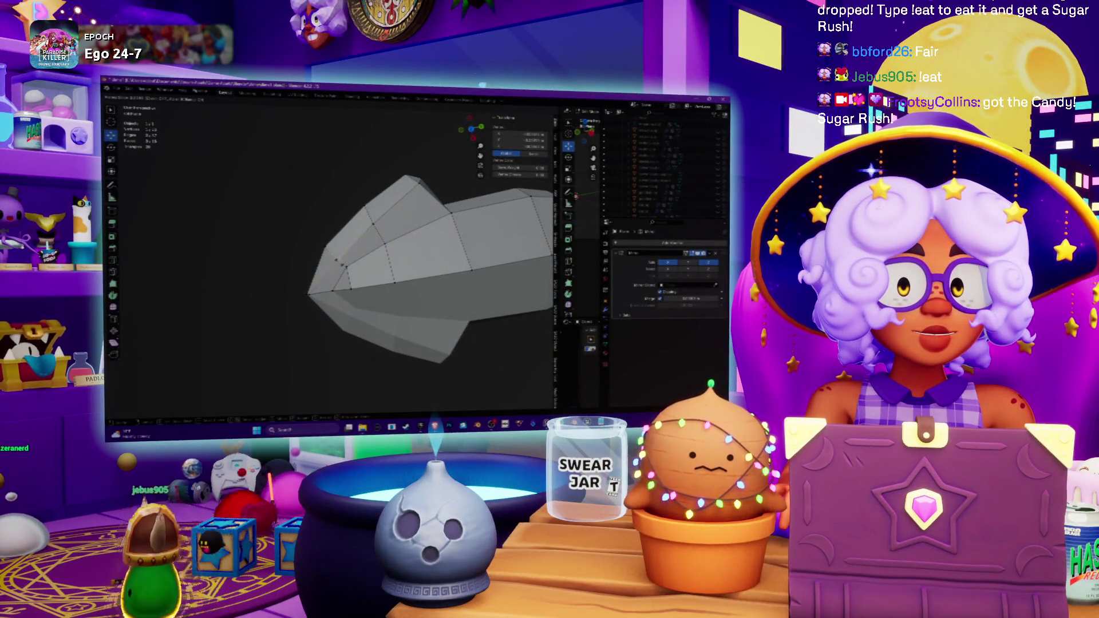
- Select the vertices at one end of the squid body
left_click(336, 258)
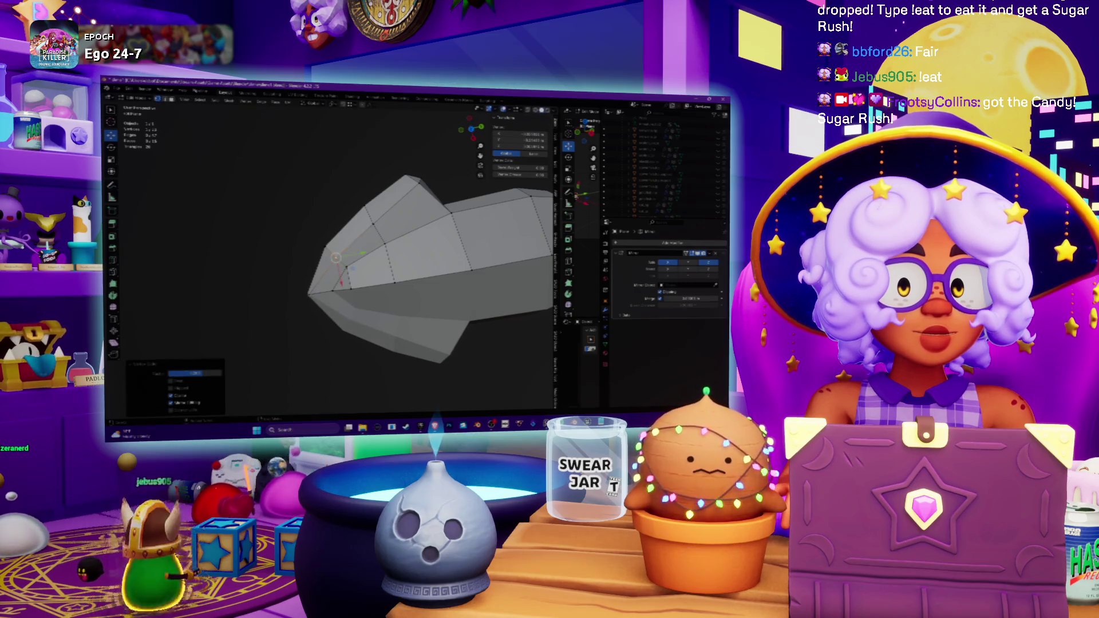
left_click(310, 294)
right_click(309, 294)
key("Escape")
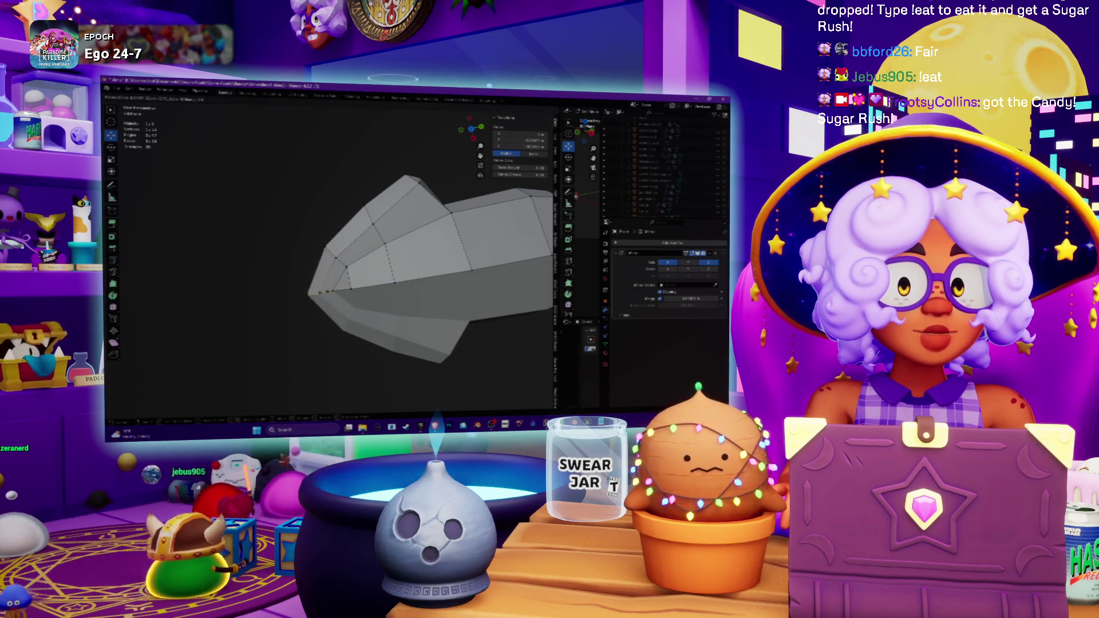
middle_click_drag(401, 257, 450, 192)
left_click(387, 283)
right_click(387, 282)
key("Escape")
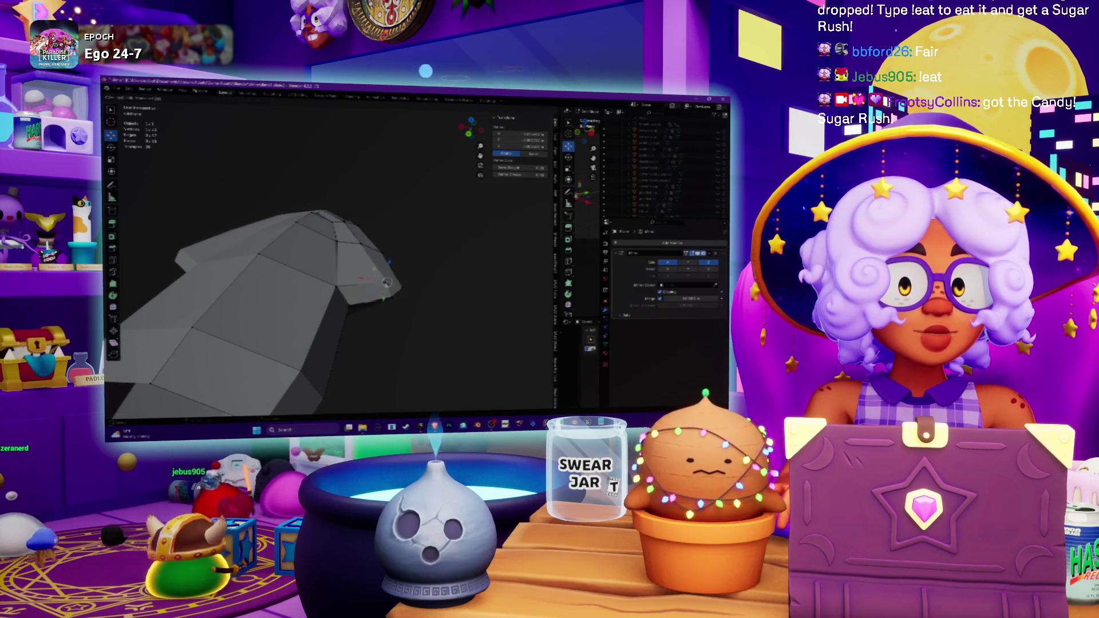
left_click(392, 297)
right_click(392, 297)
key("Escape")
mouse_move(391, 297)
middle_mouse_down()
mouse_move(433, 261)
mouse_move(379, 235)
mouse_move(444, 313)
mouse_move(425, 369)
middle_mouse_up()
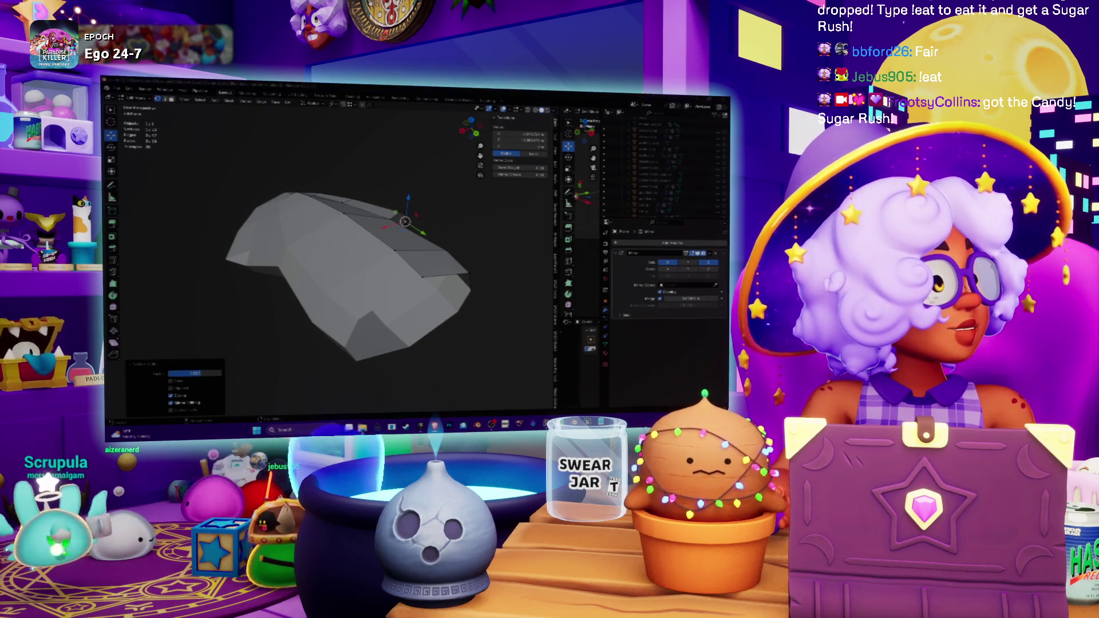
middle_click_drag(355, 274, 330, 249)
- Stretch the selected end outward along Y into a long tapered shape, then deselect
key("g")
key("y")
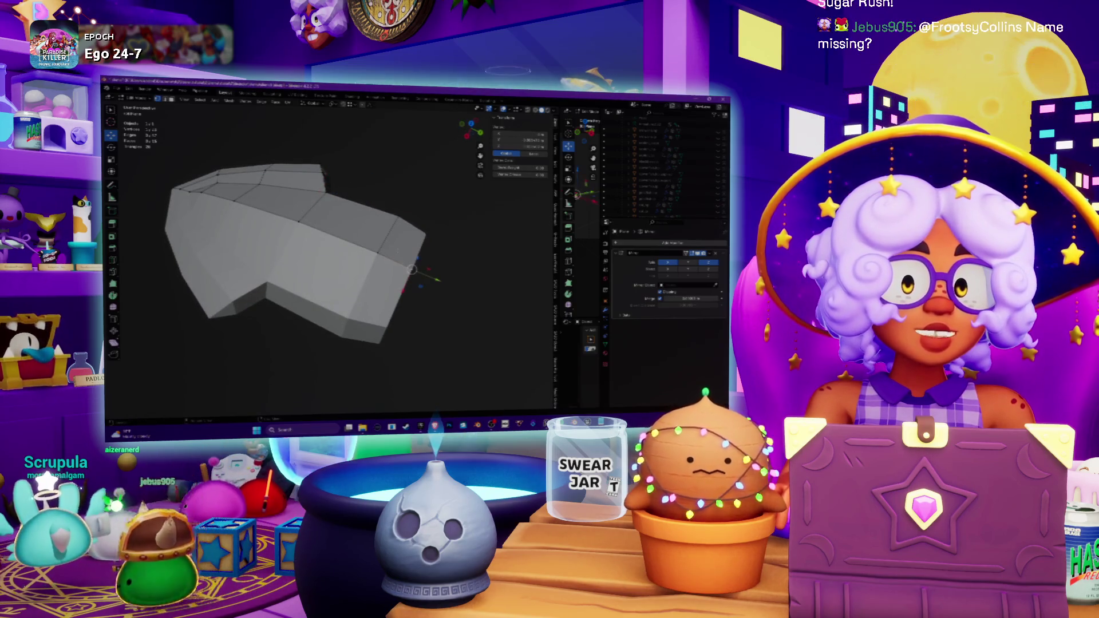
left_click(460, 286)
mouse_move(460, 286)
middle_mouse_down()
mouse_move(313, 242)
mouse_move(384, 271)
middle_mouse_up()
left_click(417, 277)
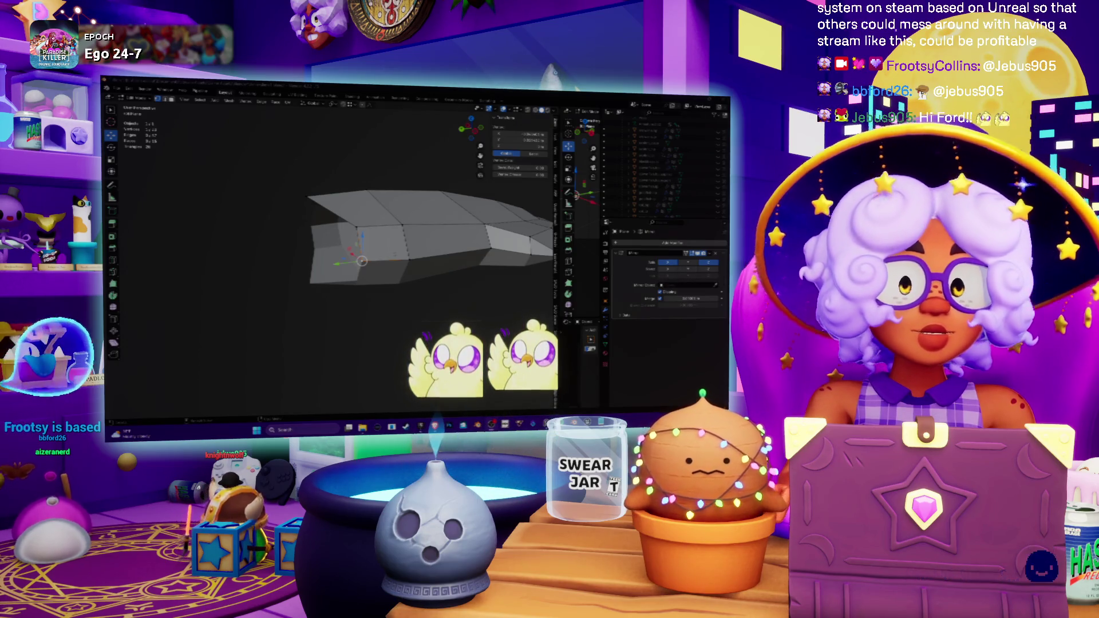
- Pull the body's tip vertex further out along the Y axis in Edit Mode
middle_click_drag(367, 241, 403, 215)
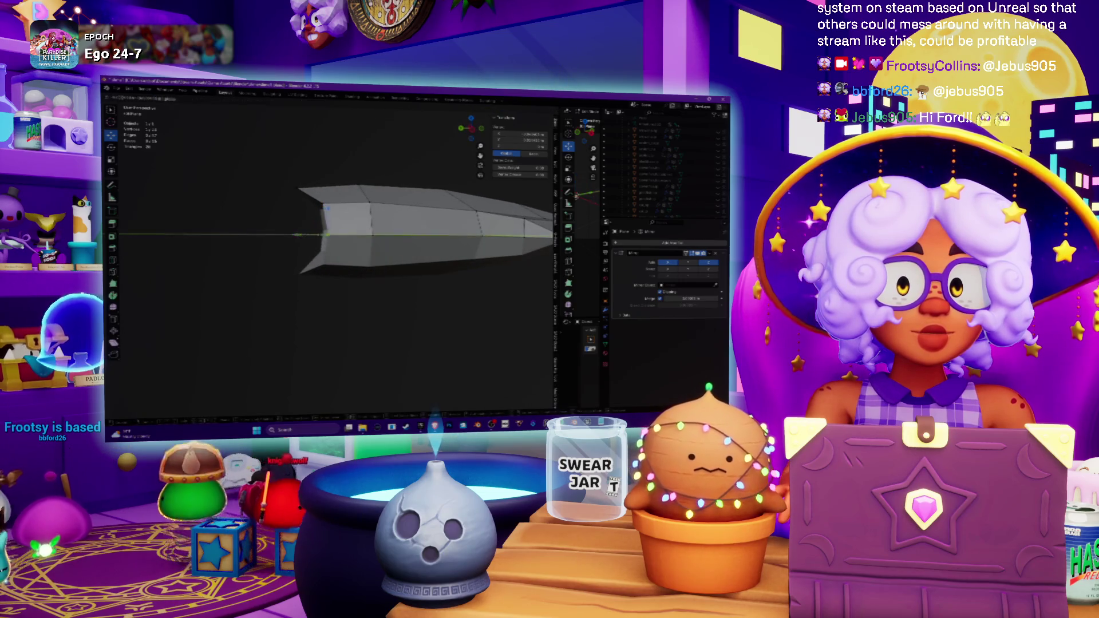
key("Tab")
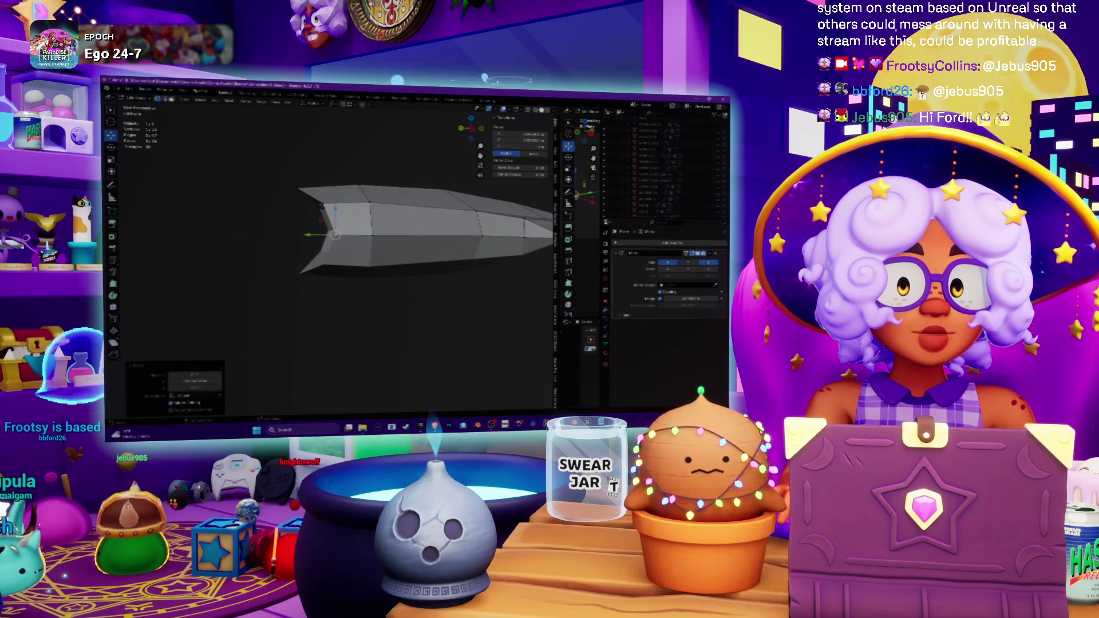
key("g")
key("y")
key("Return")
mouse_move(304, 234)
middle_mouse_down()
mouse_move(425, 243)
mouse_move(355, 232)
middle_mouse_up()
- Select the body's bottom edge loop and check the mesh from above
key("Tab")
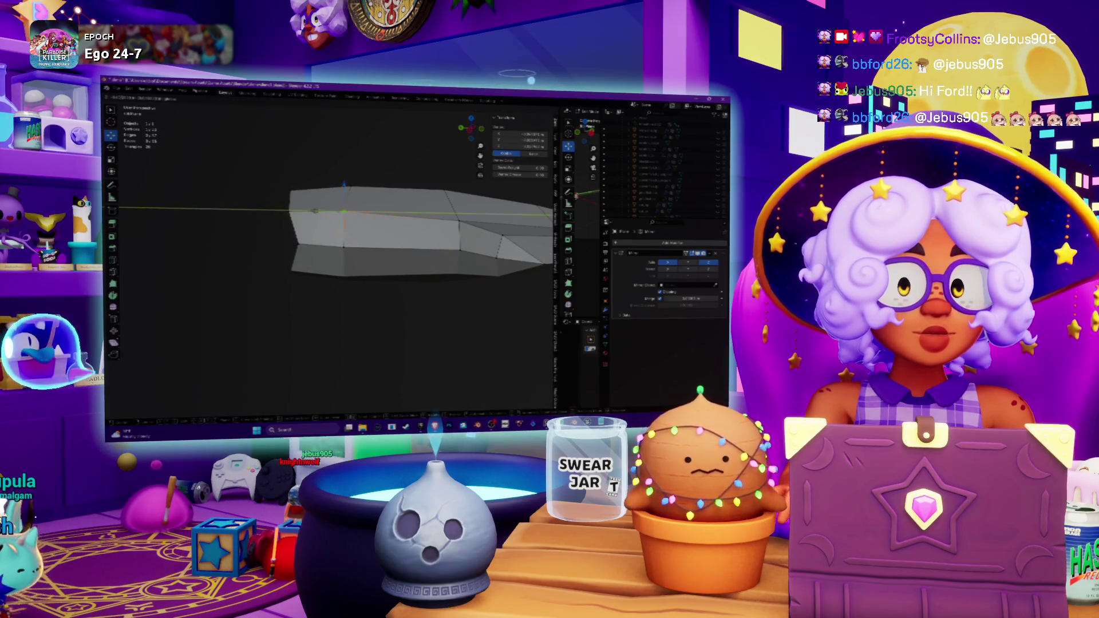
key("Tab")
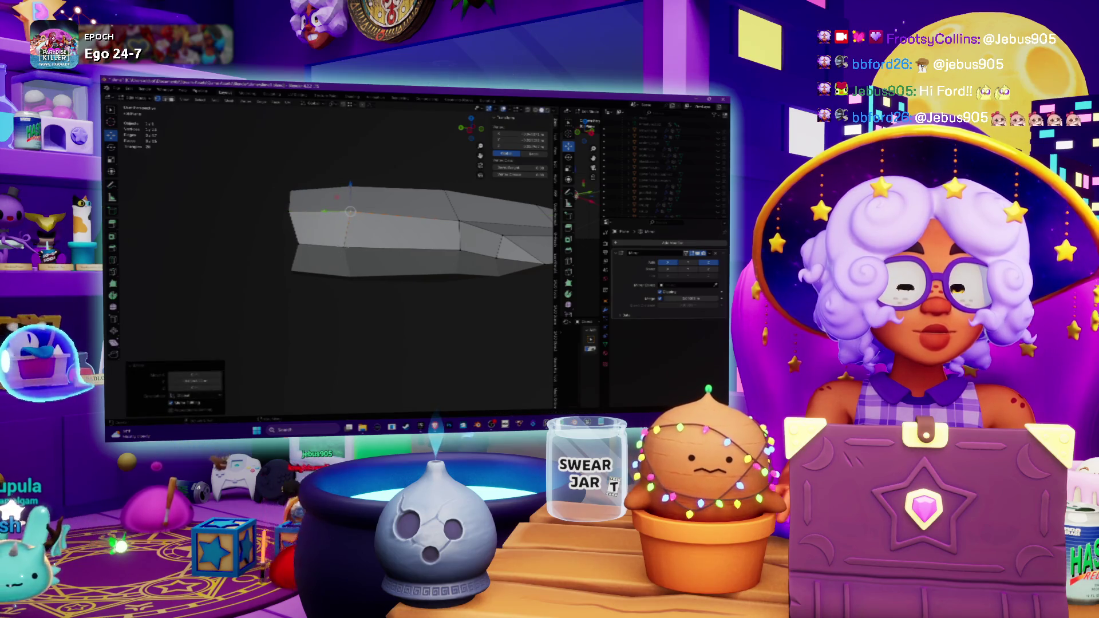
left_click(344, 247, "alt")
key("Tab")
mouse_move(326, 244)
middle_mouse_down()
mouse_move(404, 272)
mouse_move(384, 224)
mouse_move(401, 270)
mouse_move(422, 211)
mouse_move(389, 173)
middle_mouse_up()
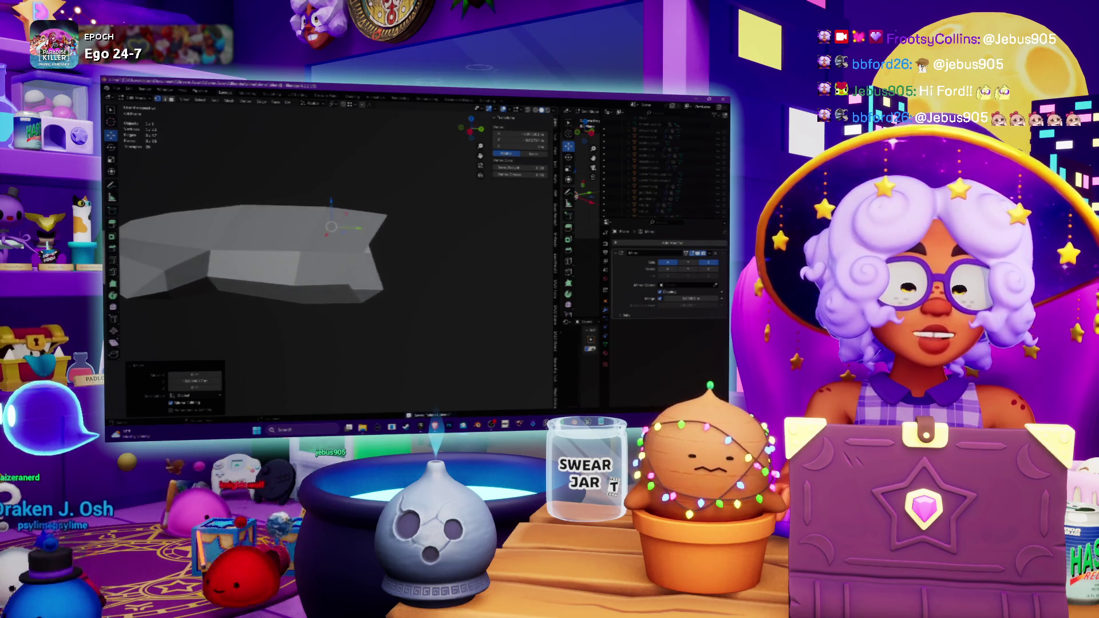
mouse_move(533, 427)
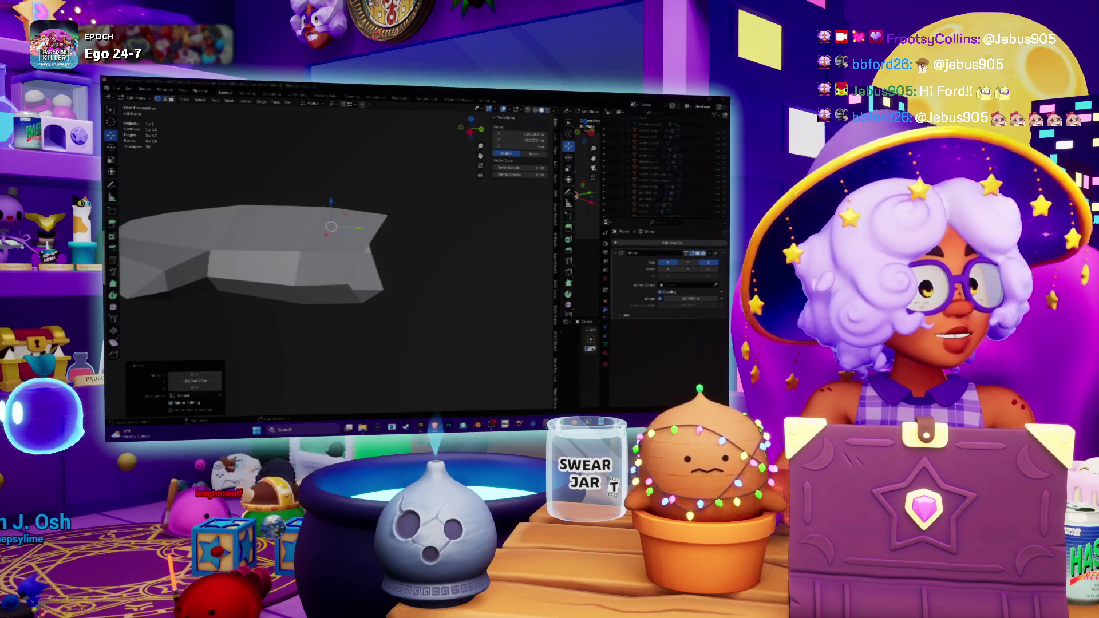
key("alt+Tab")
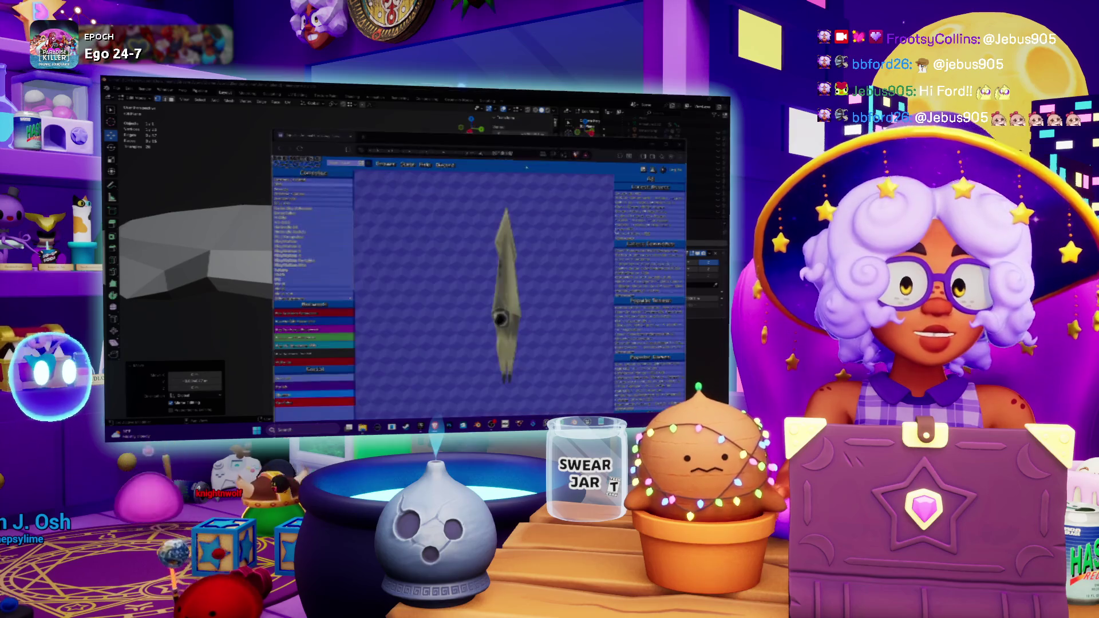
- Rotate the squid reference model to a front view, then return to Blender
mouse_move(412, 314)
left_mouse_down()
mouse_move(514, 313)
mouse_move(419, 285)
mouse_move(516, 289)
left_mouse_up()
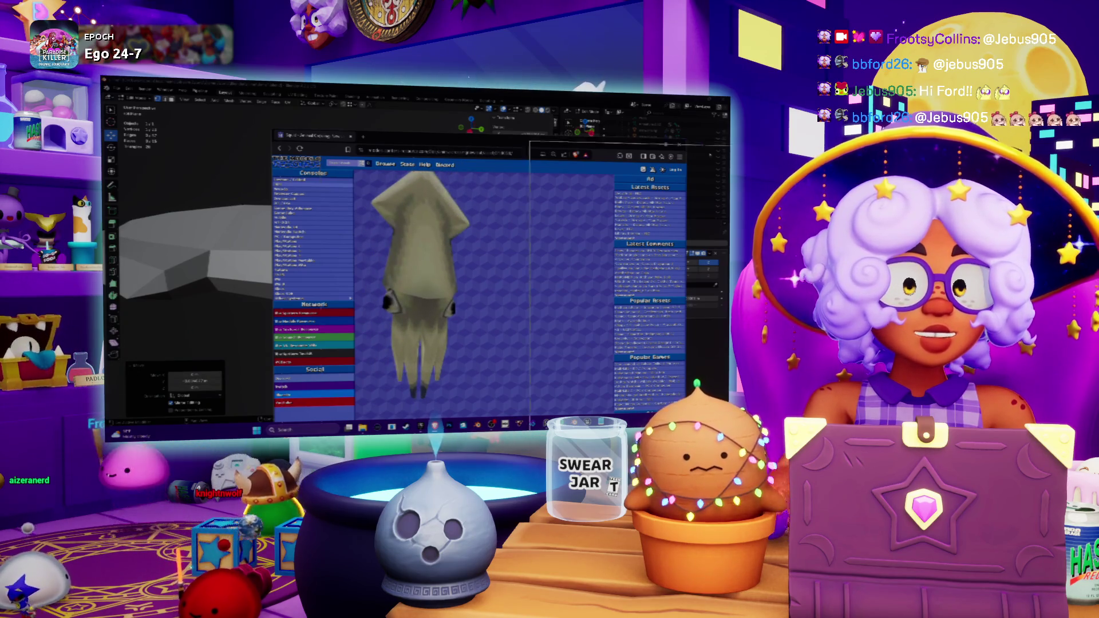
key("alt+Tab")
key("alt+Tab")
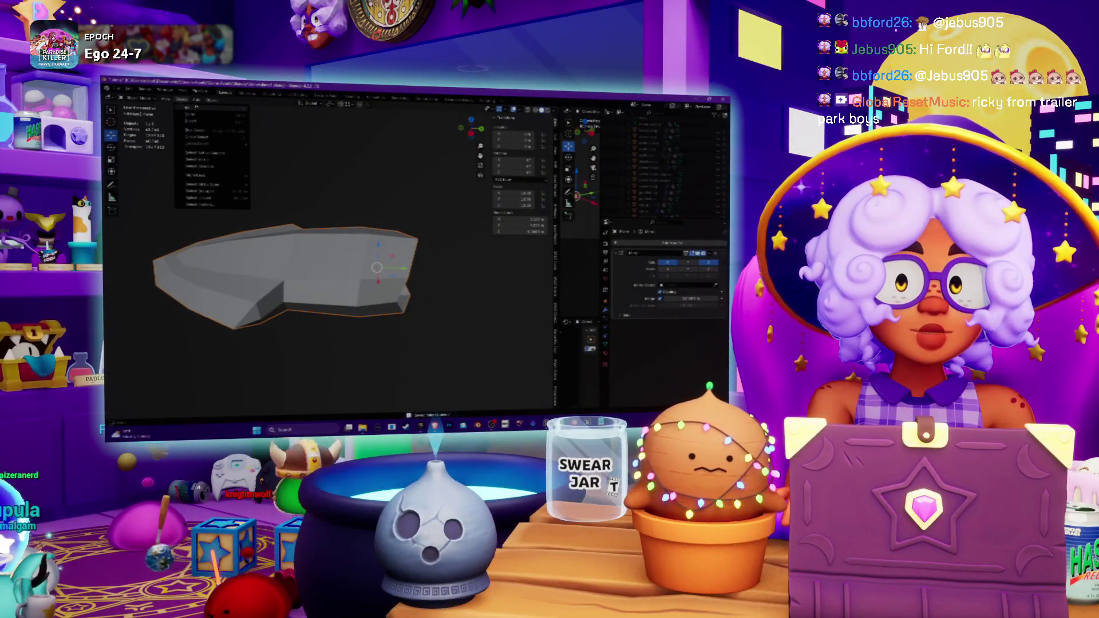
- Add a small cube and position it at the end of the squid body
left_click(197, 101)
mouse_move(200, 108)
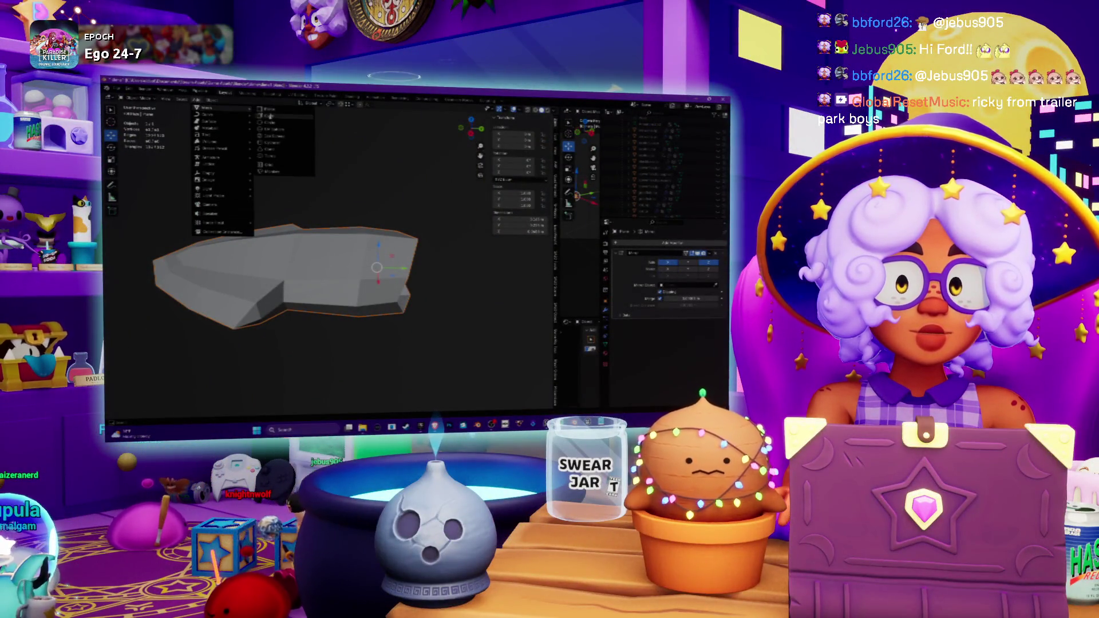
left_click(270, 115)
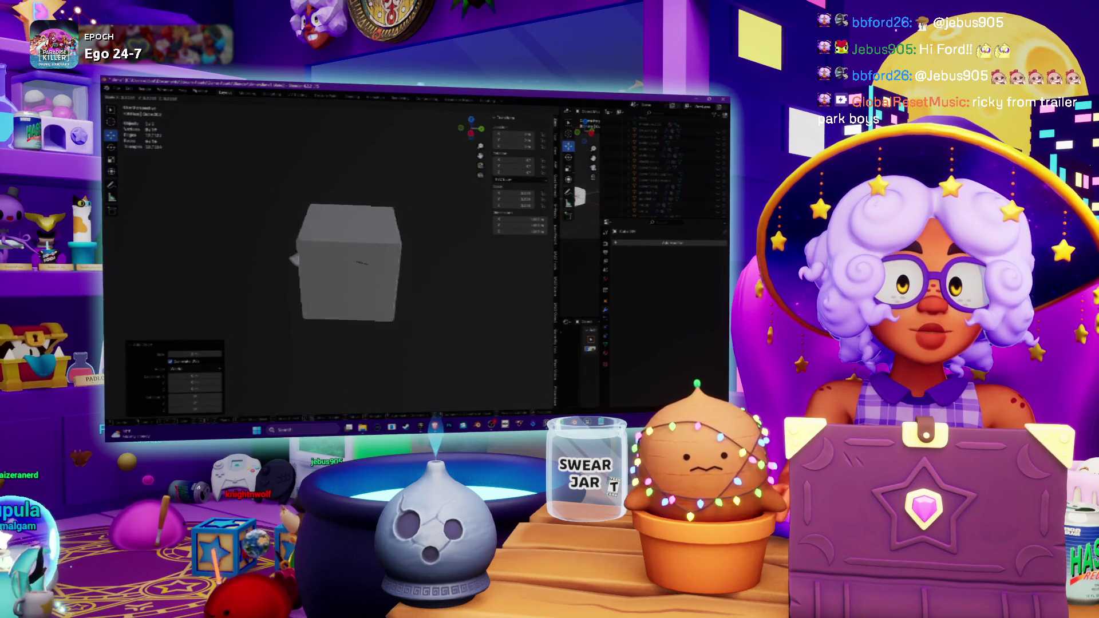
left_click(372, 268)
key("s")
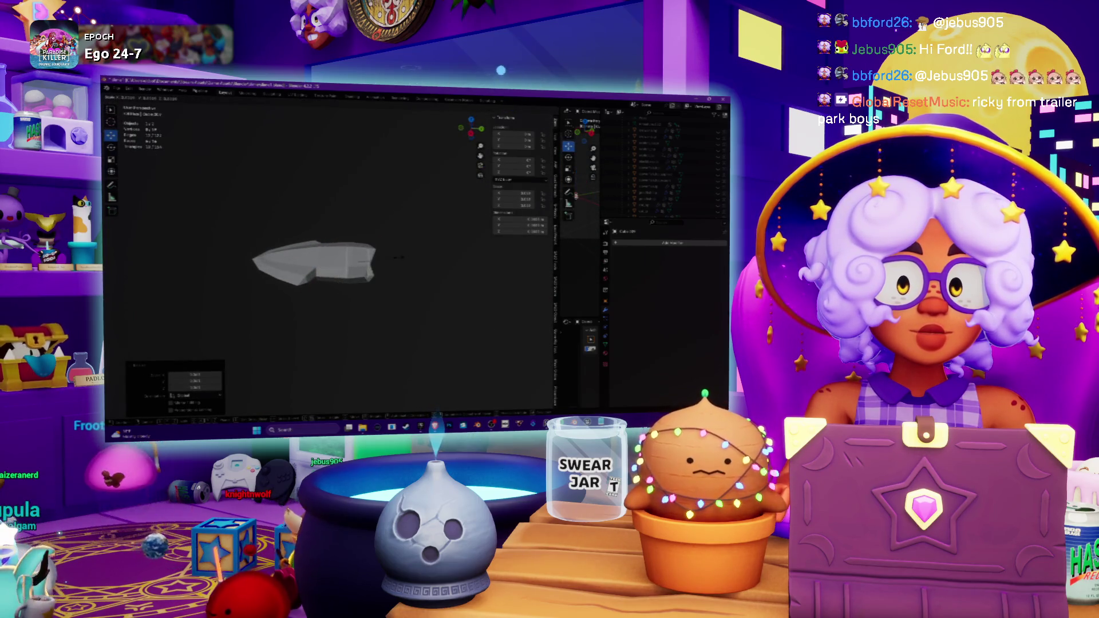
key("KP_3")
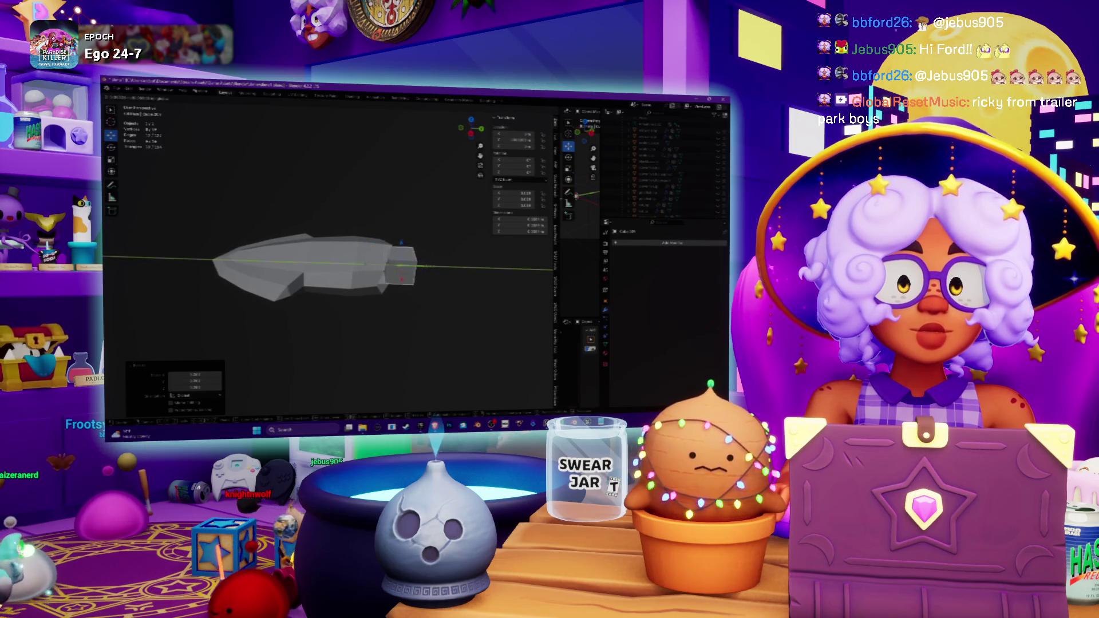
middle_click_drag(424, 269, 392, 256)
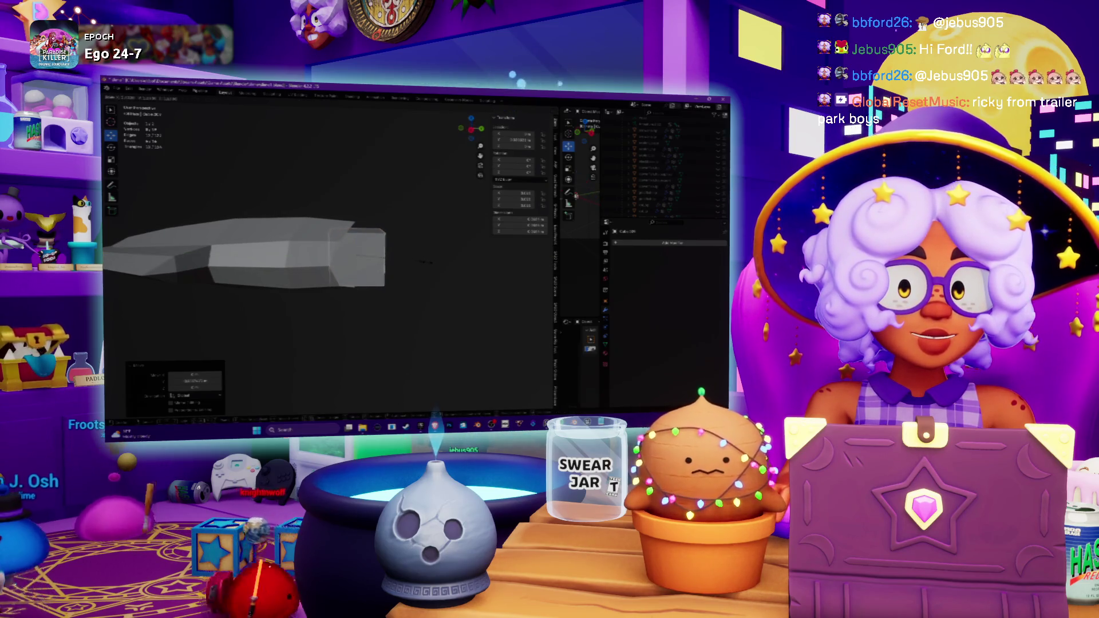
middle_click_drag(358, 217, 334, 221)
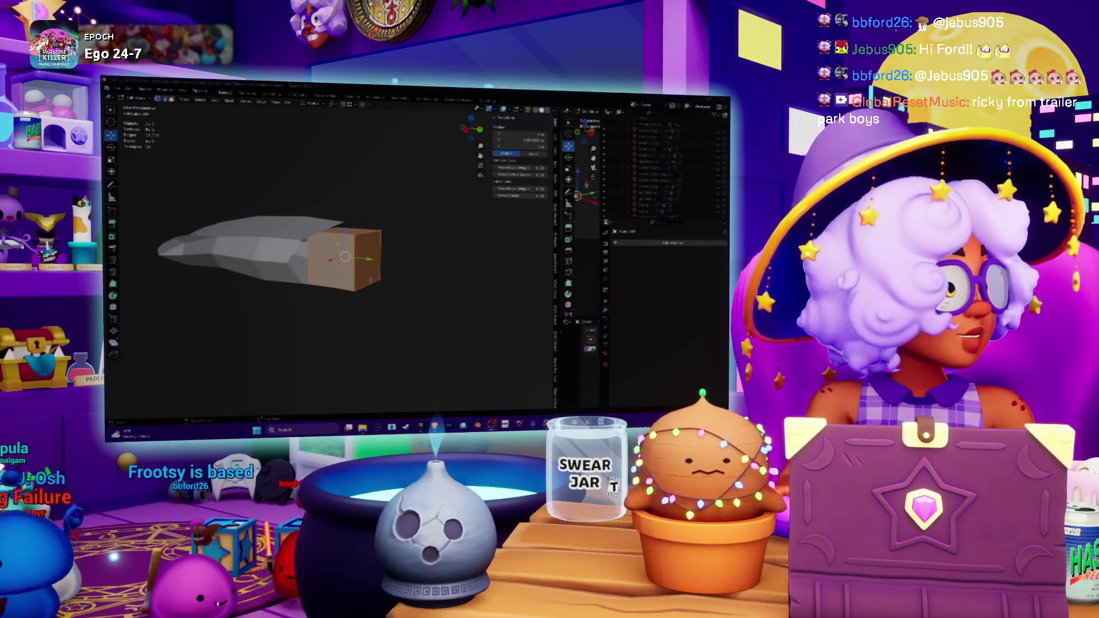
middle_click_drag(320, 258, 464, 244)
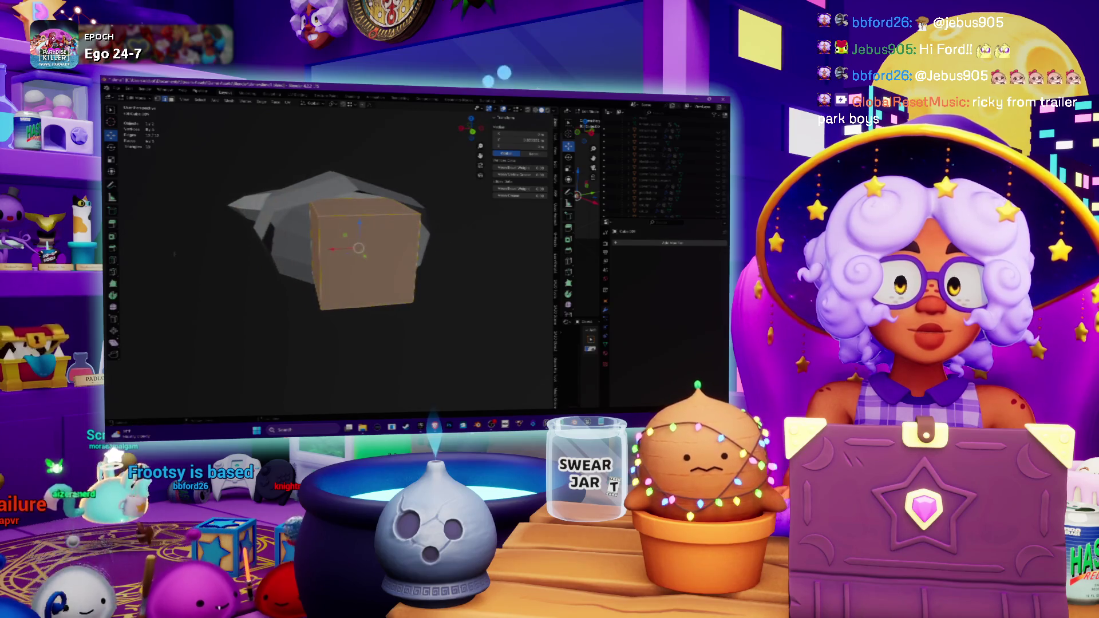
- Loop-cut the cube down the middle, delete its outer face, and stretch it along X
left_click(355, 252)
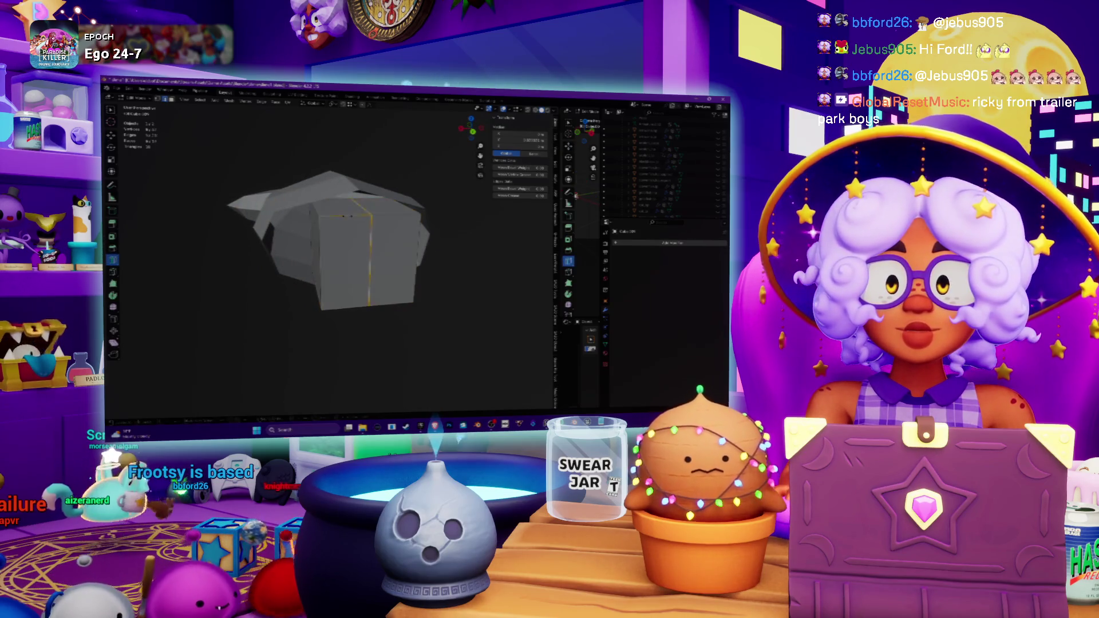
key("alt+a")
mouse_move(355, 252)
middle_mouse_down()
mouse_move(401, 246)
mouse_move(380, 246)
mouse_move(385, 232)
mouse_move(343, 238)
middle_mouse_up()
left_click(372, 252)
right_click(386, 232)
left_click(386, 235)
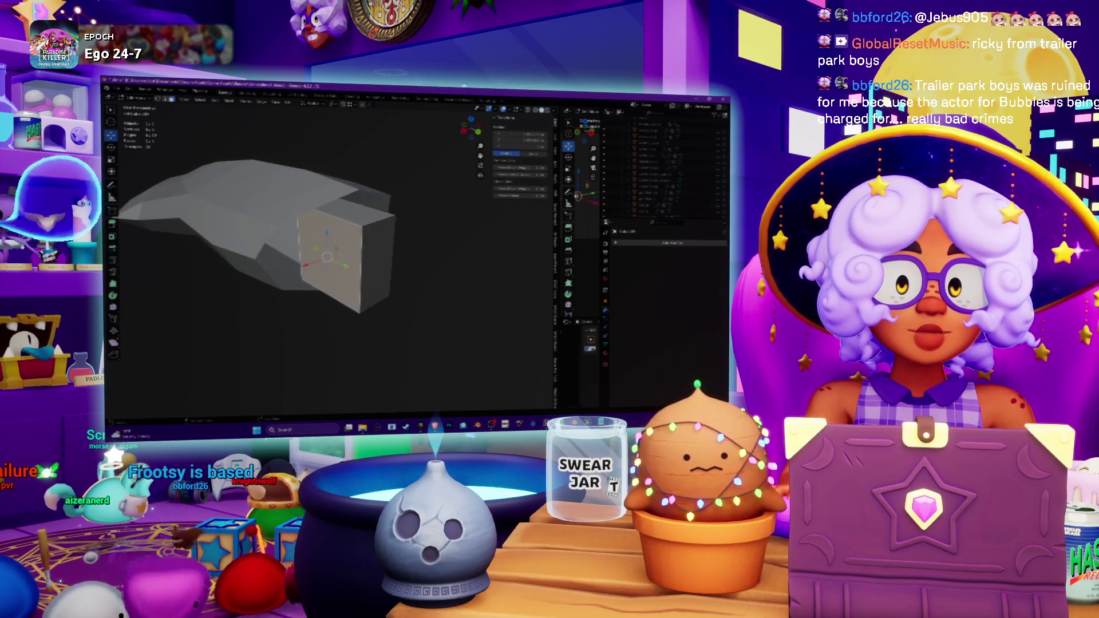
key("g")
key("x")
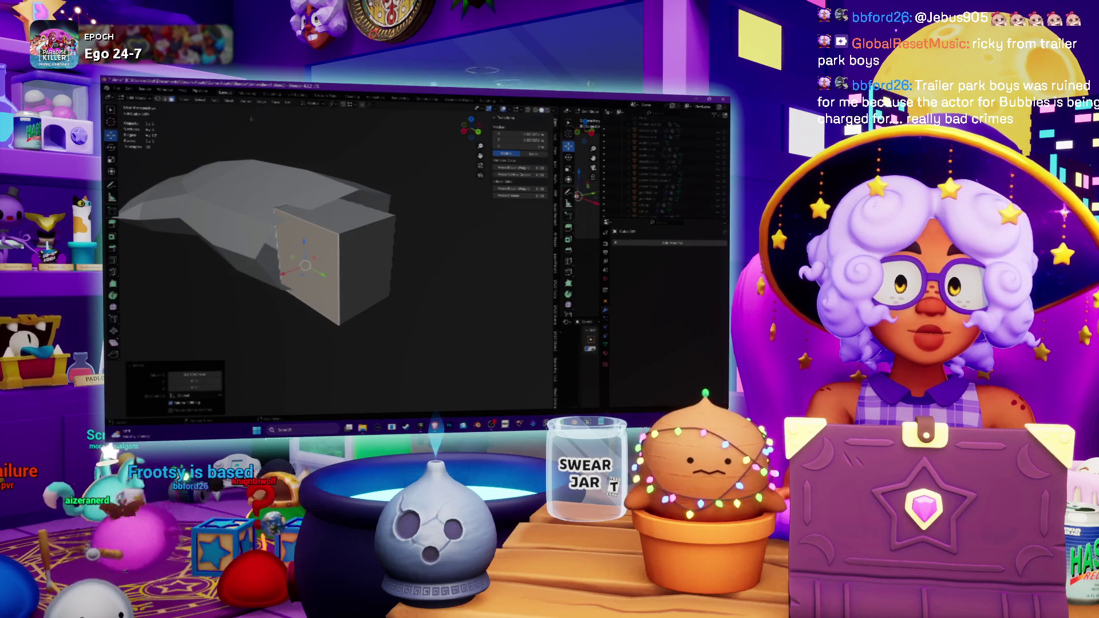
left_click(139, 99)
left_click(140, 107)
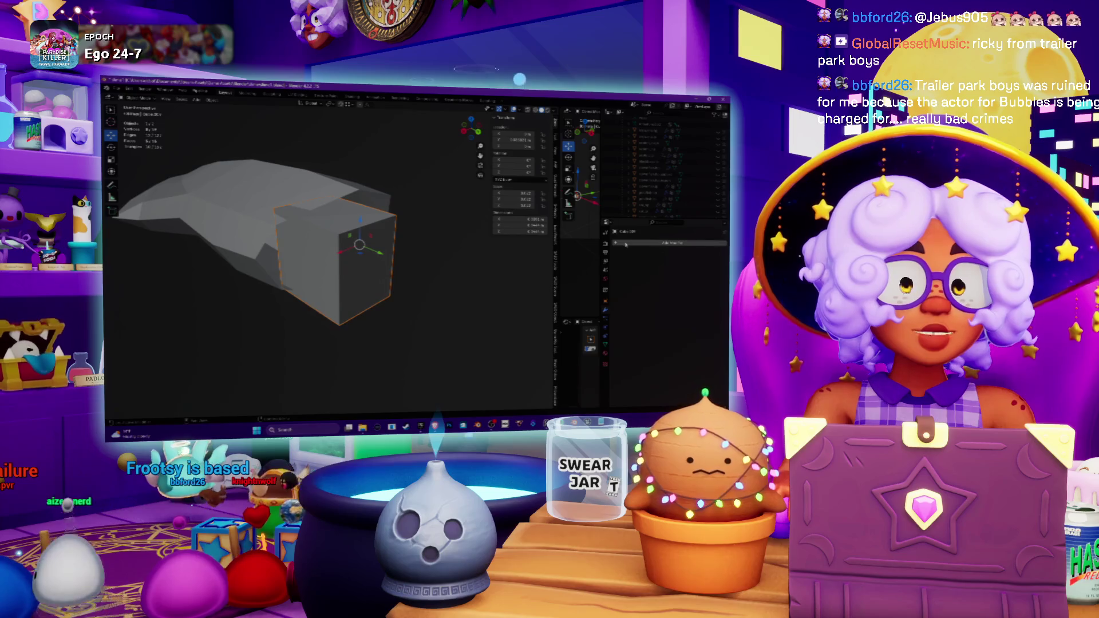
- Apply all transforms to the block and give it a Mirror modifier
left_click(212, 98)
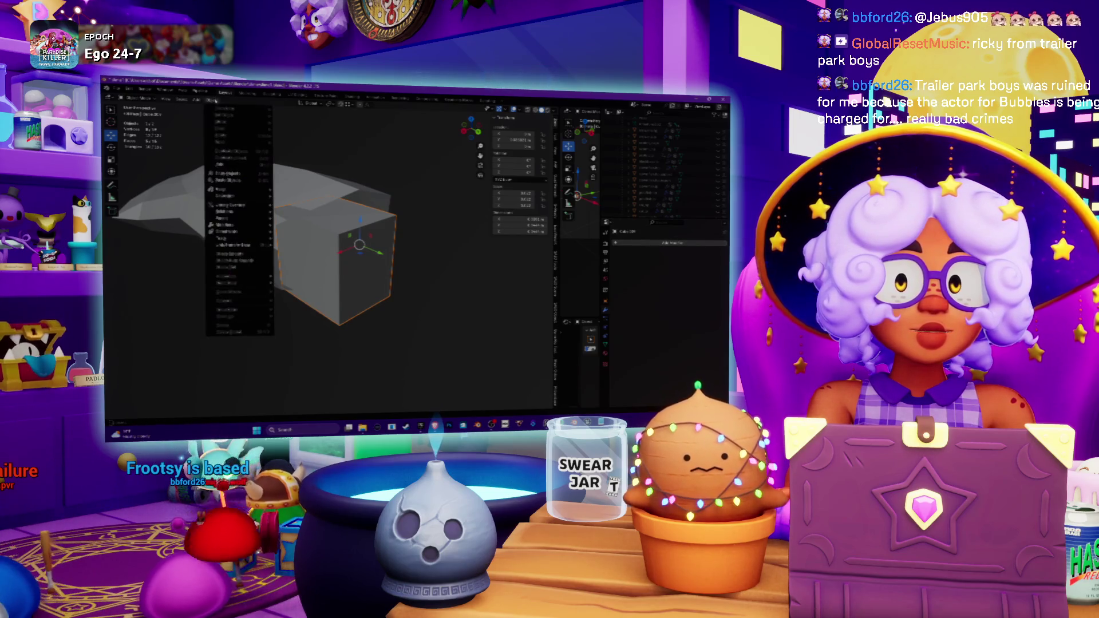
mouse_move(222, 135)
left_click(305, 156)
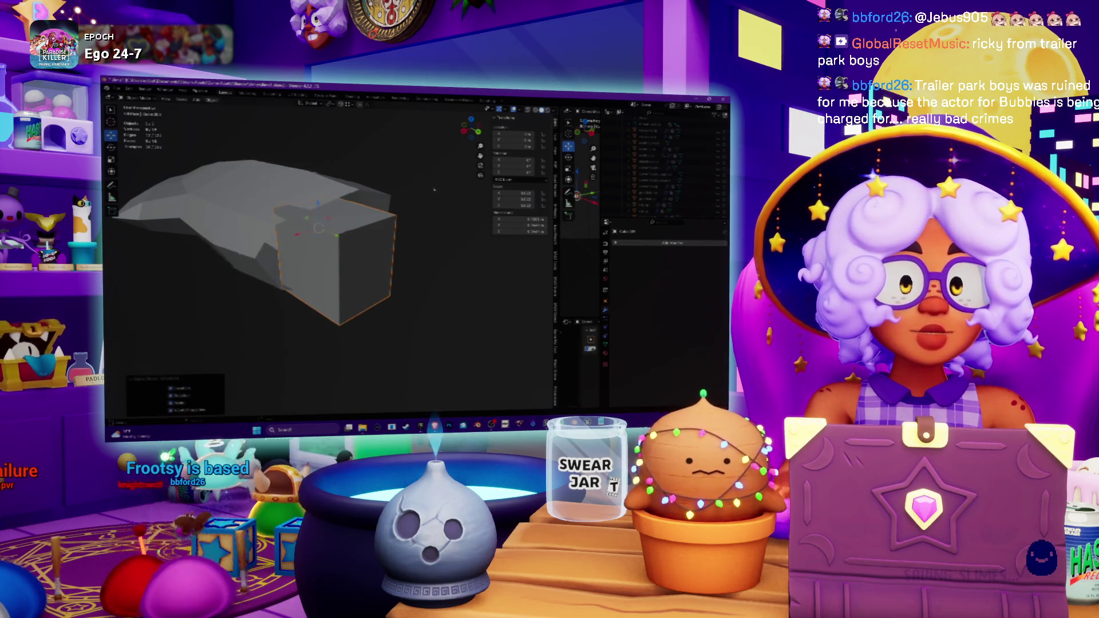
left_click(624, 243)
mouse_move(624, 243)
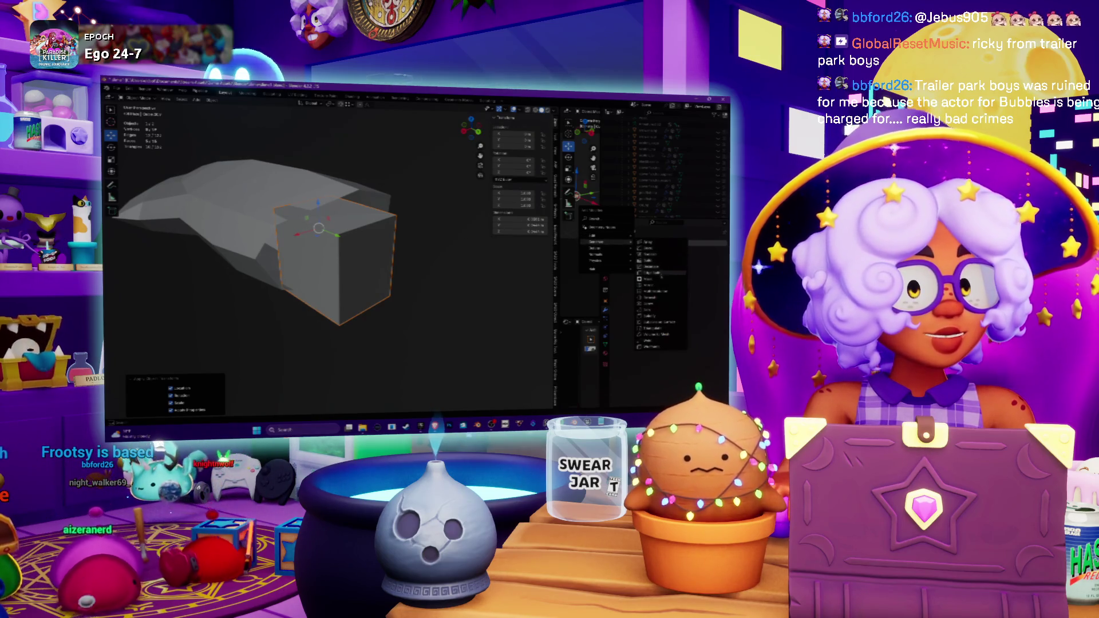
left_click(659, 286)
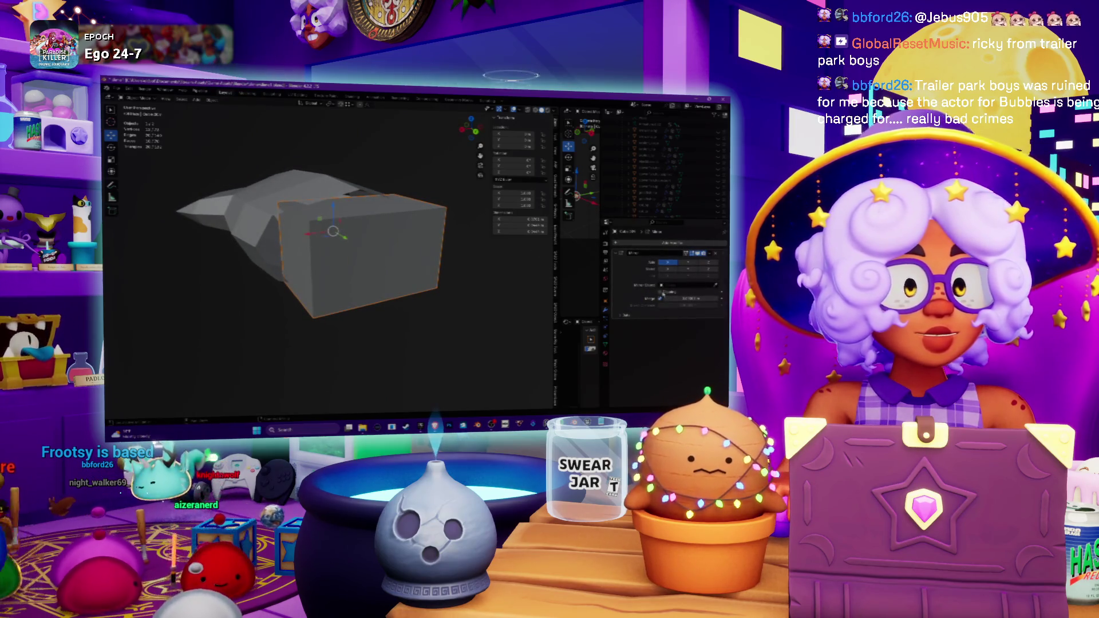
middle_click_drag(290, 237, 341, 236)
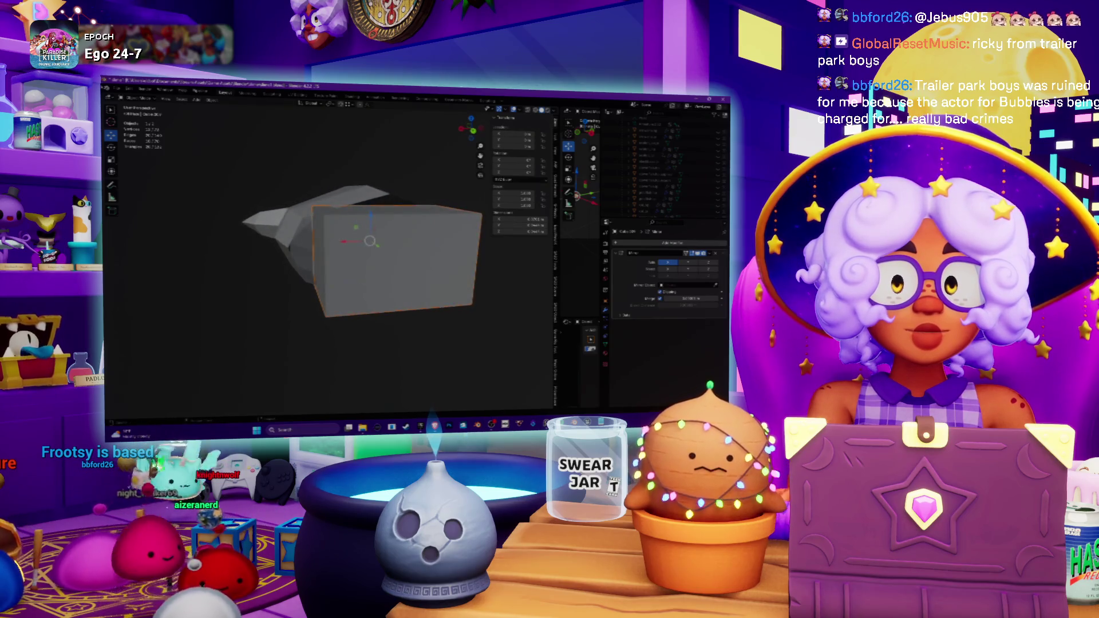
- Add a horizontal edge loop around the middle of the block
left_click(133, 114)
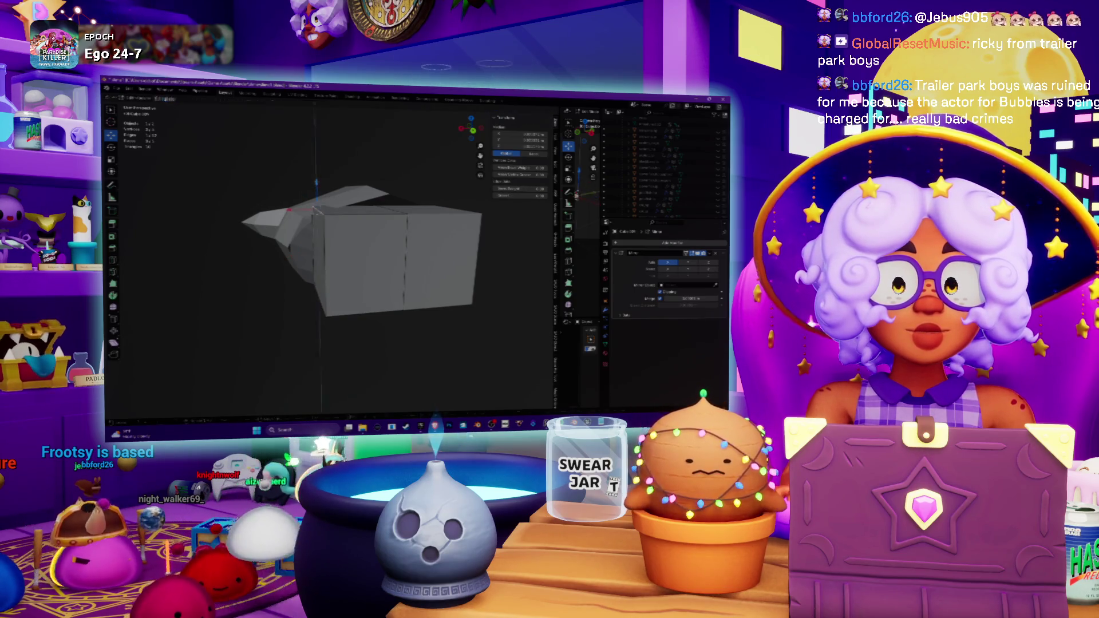
key("Return")
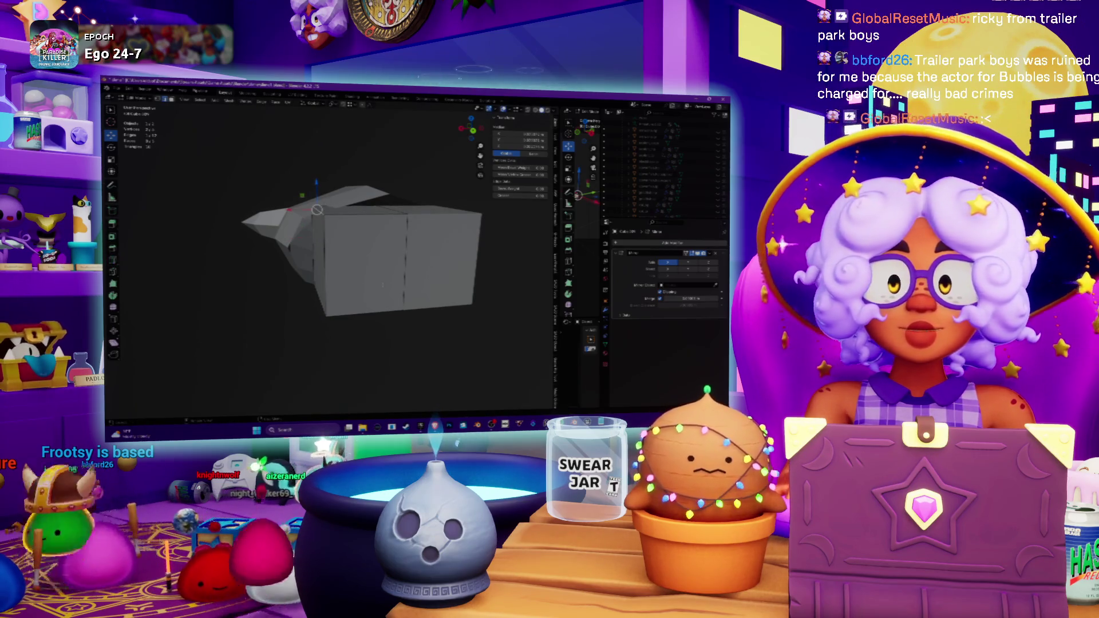
left_click(324, 268)
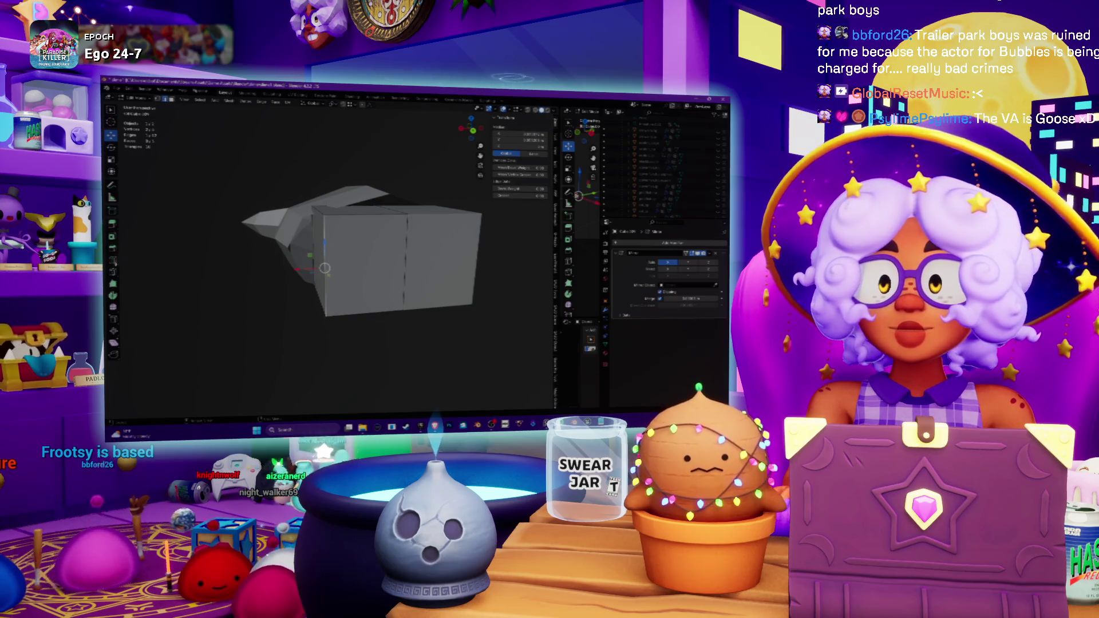
left_click(354, 255)
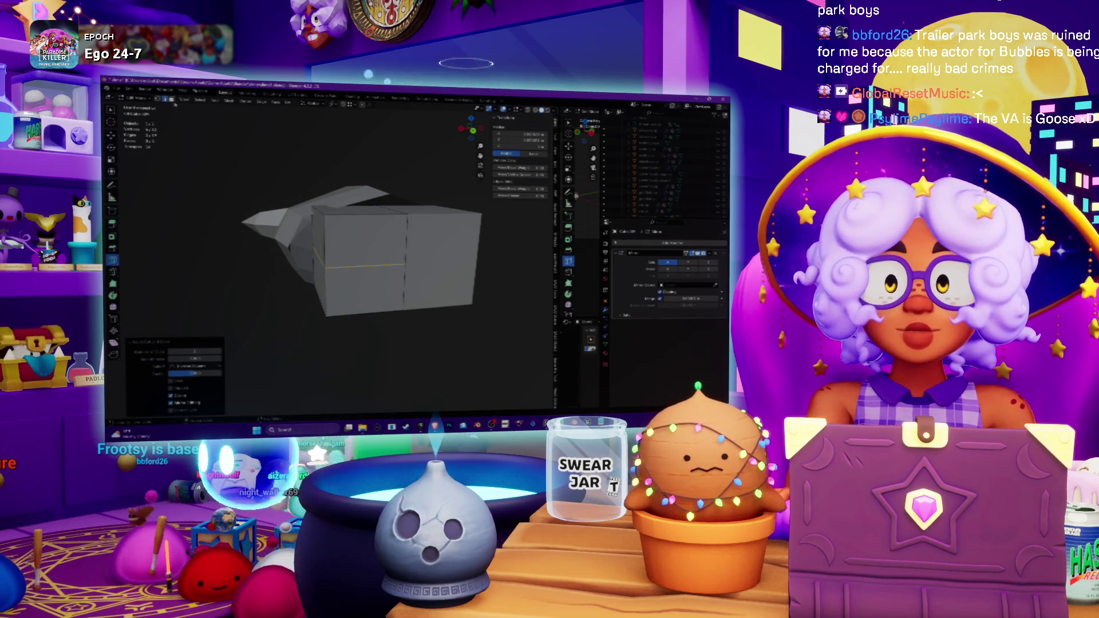
- Delete a block of faces from the body to open a hole
key("alt+a")
mouse_move(366, 257)
middle_mouse_down()
mouse_move(343, 251)
mouse_move(355, 272)
middle_mouse_up()
left_click(354, 270)
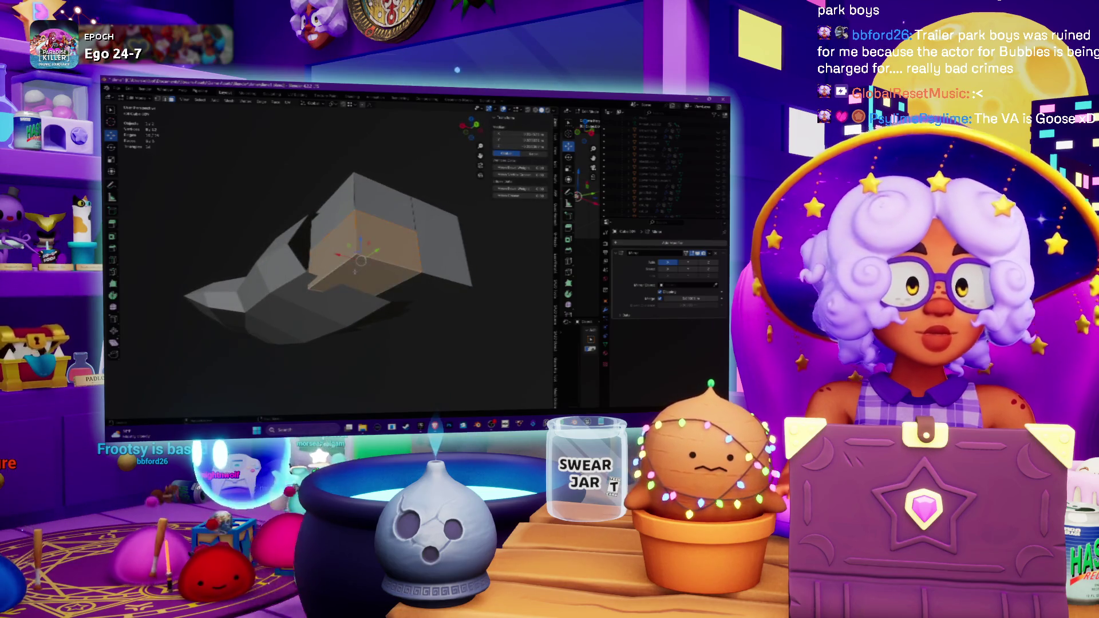
key("x")
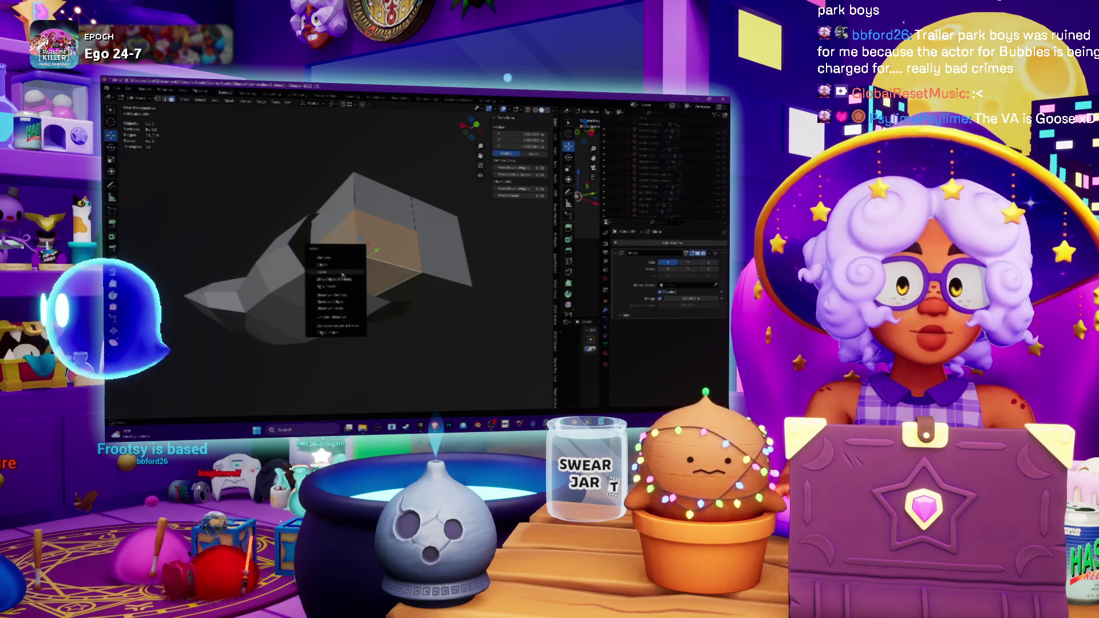
left_click(355, 274)
mouse_move(355, 274)
middle_mouse_down()
mouse_move(360, 306)
mouse_move(349, 298)
middle_mouse_up()
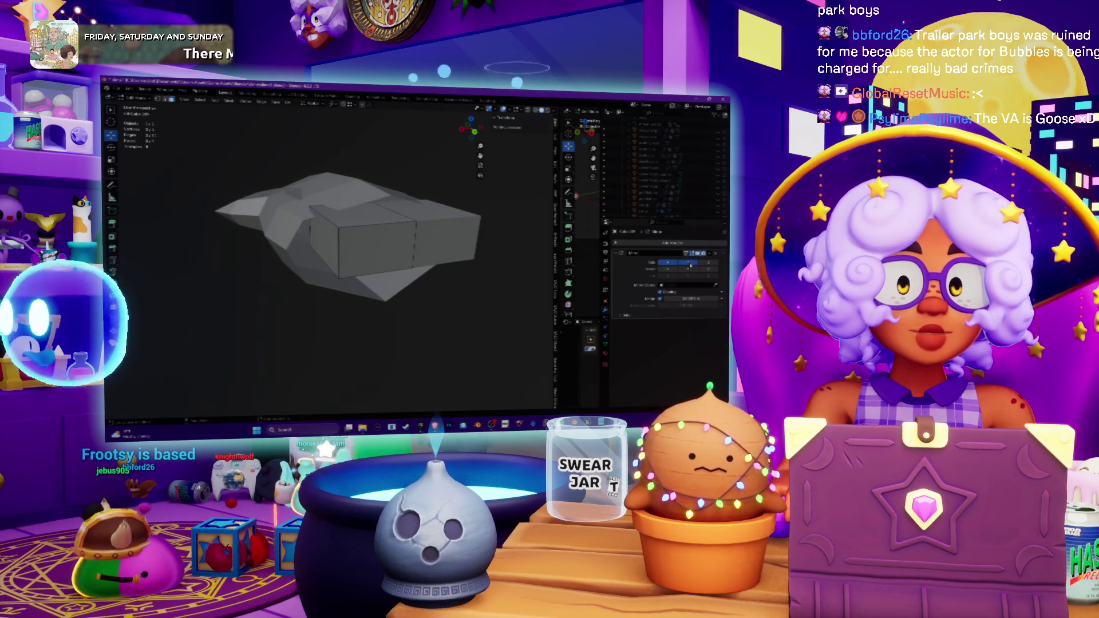
middle_click_drag(349, 298, 352, 280)
- Raise the block's left face along the Z axis
left_click(323, 235)
middle_click_drag(324, 235, 332, 232)
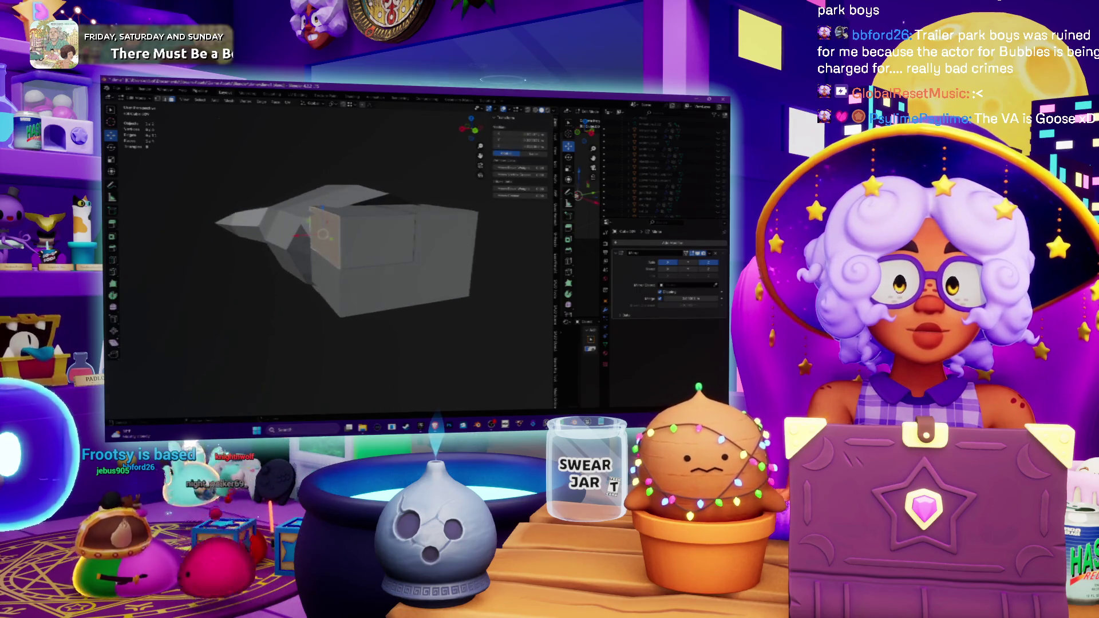
left_click(325, 241)
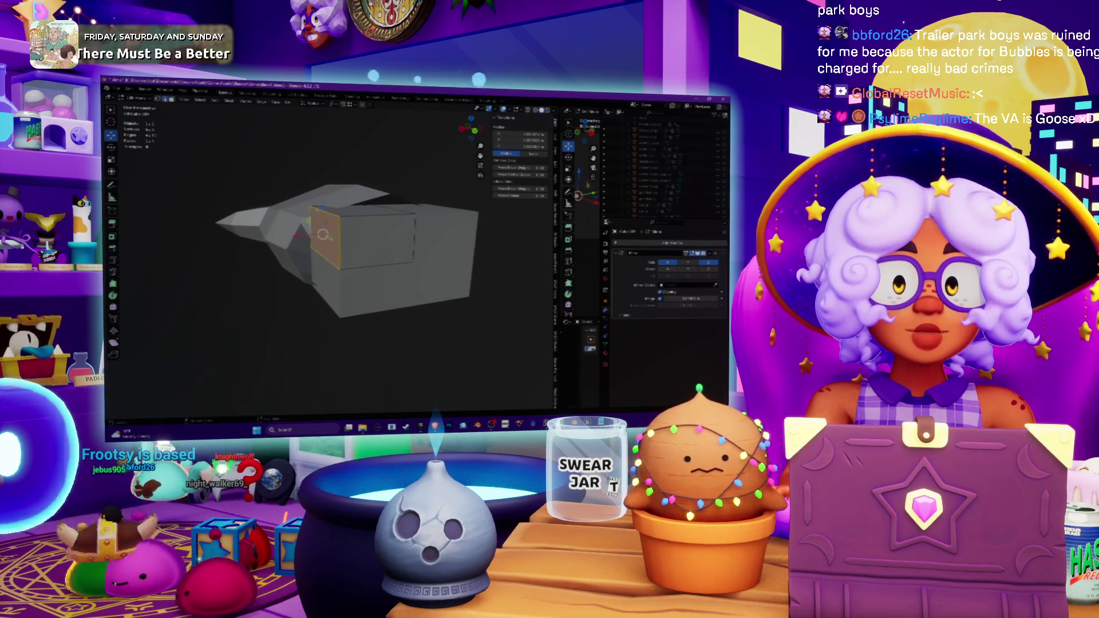
key("g")
key("z")
key("Return")
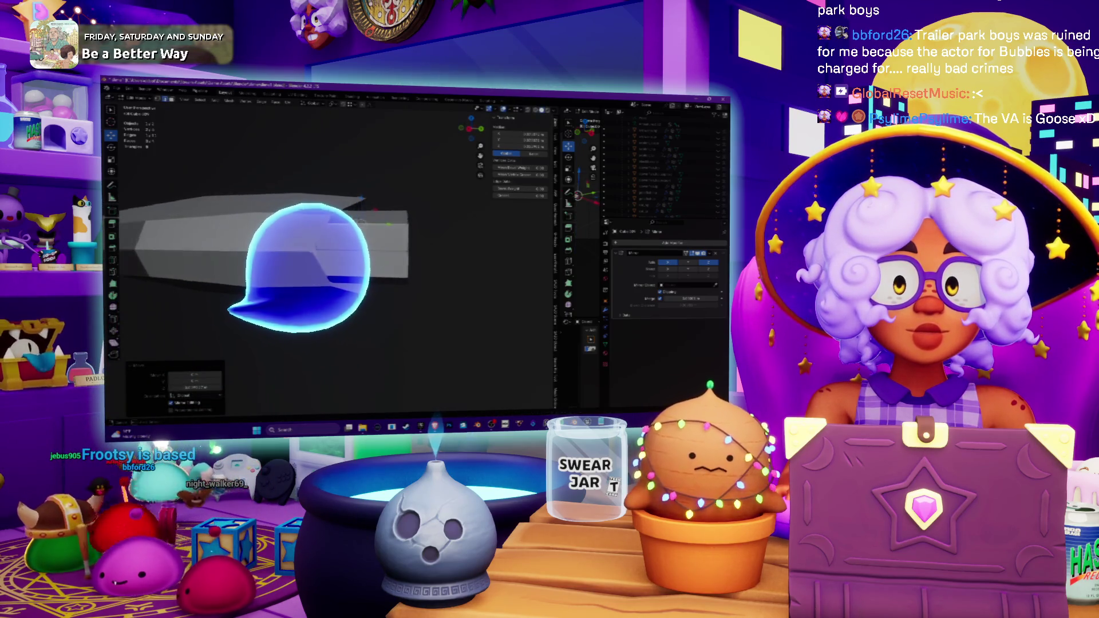
- Slide the geometry at the mesh end inward along the Y axis
middle_click_drag(343, 258, 389, 246)
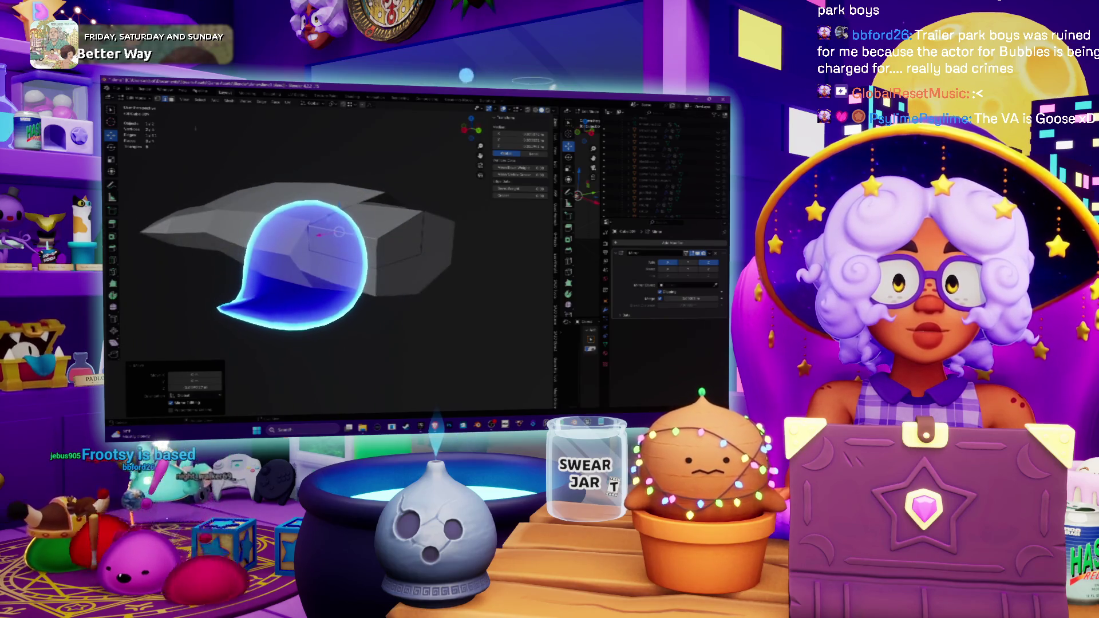
key("alt+a")
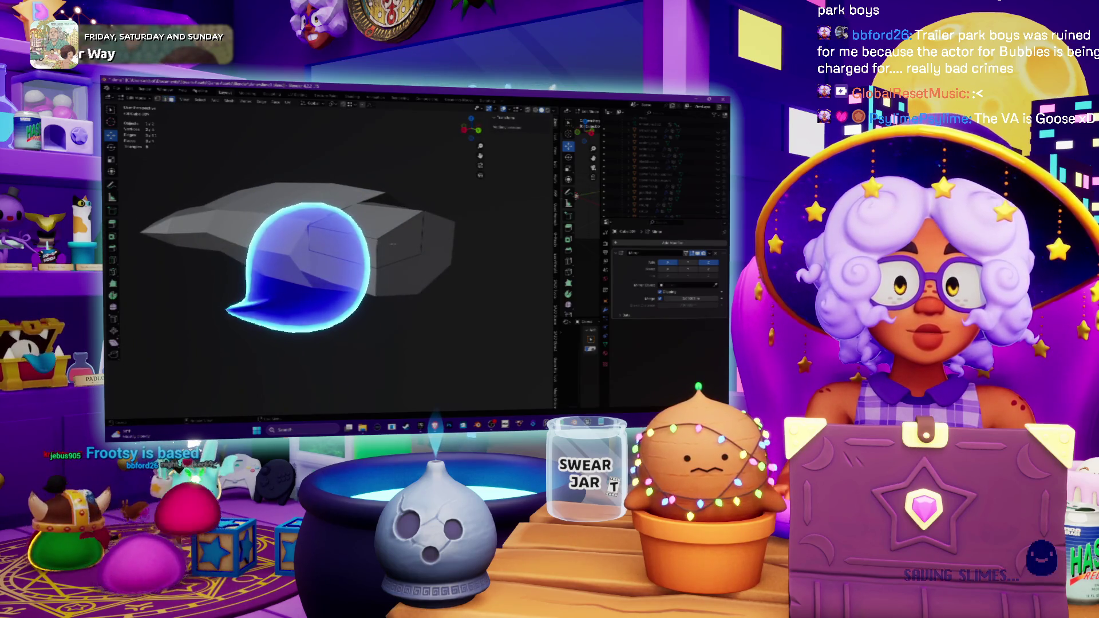
middle_click_drag(393, 243, 384, 256)
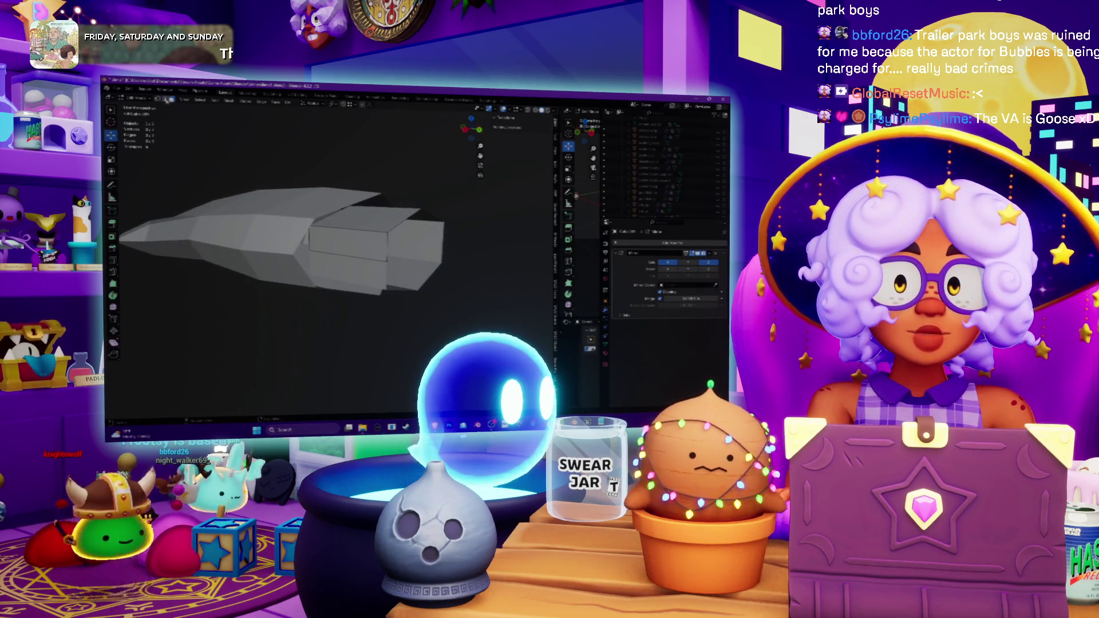
left_click(408, 229)
middle_click_drag(400, 241, 408, 228)
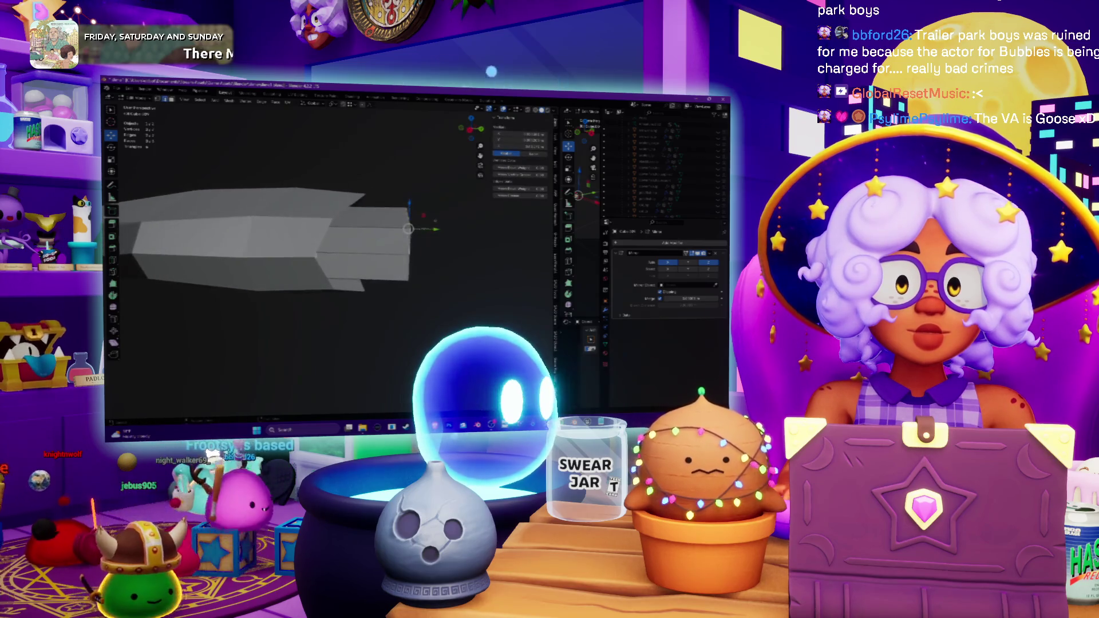
key("g")
key("y")
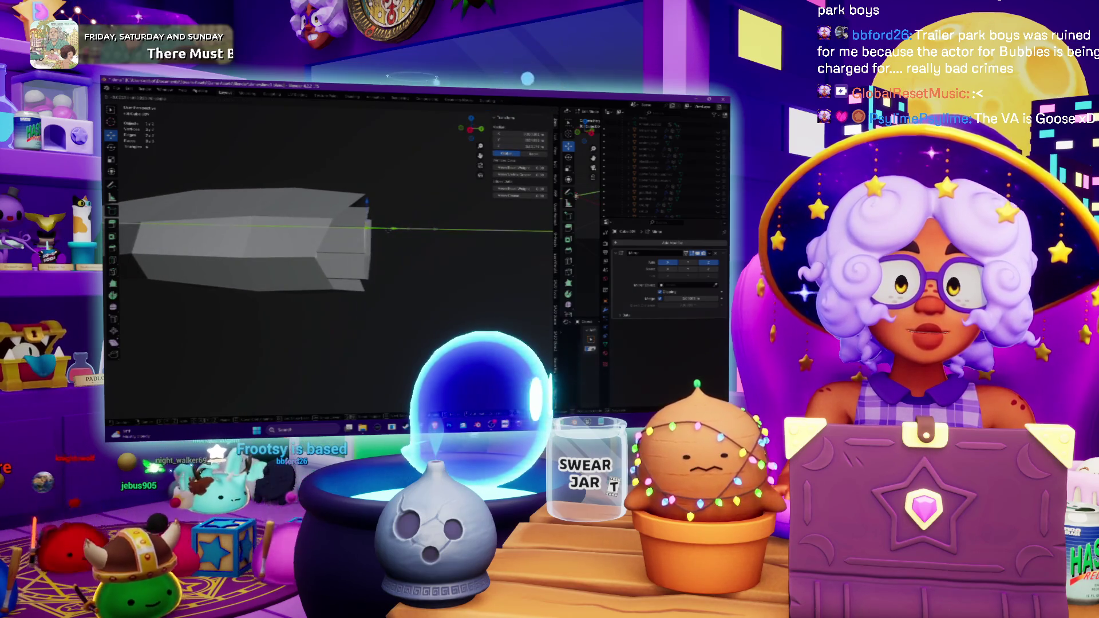
left_click(393, 229)
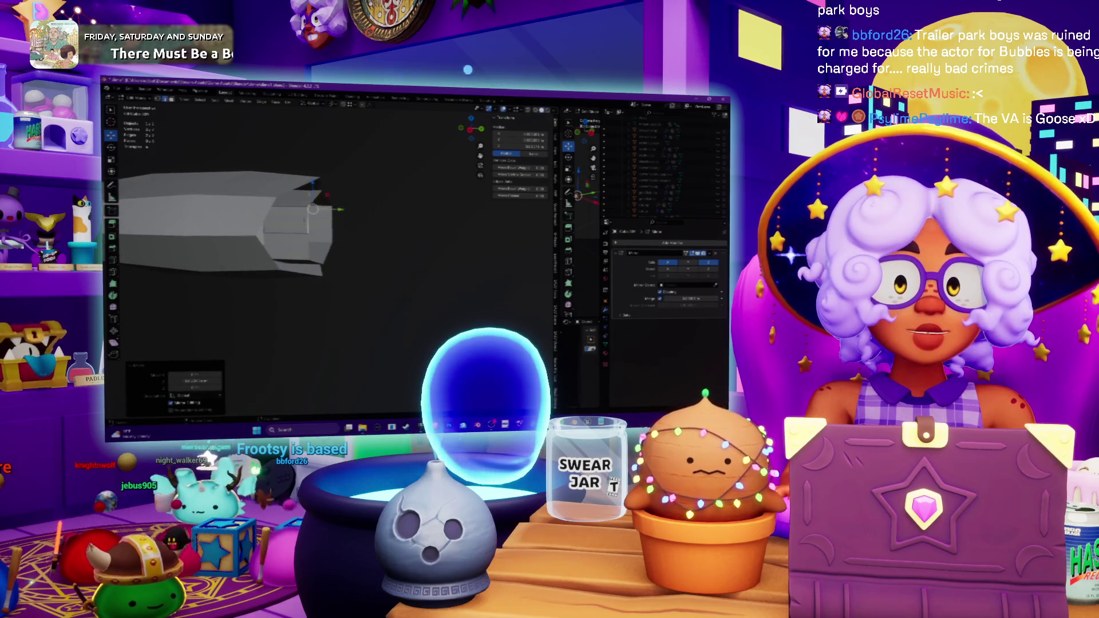
- Extrude the end face outward into a new block
left_click(289, 212)
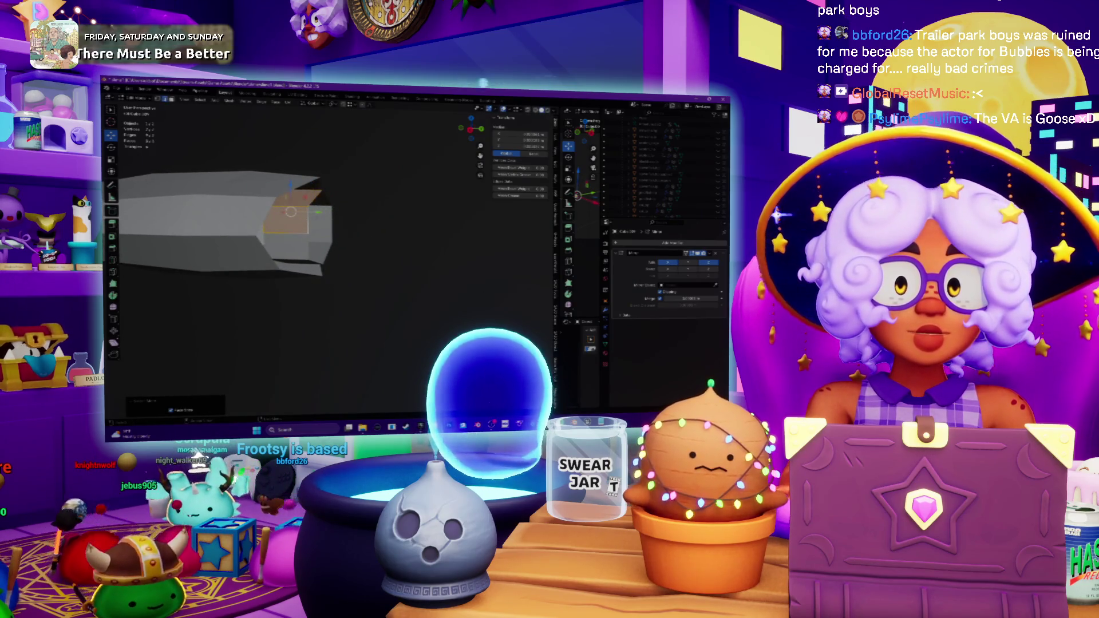
key("e")
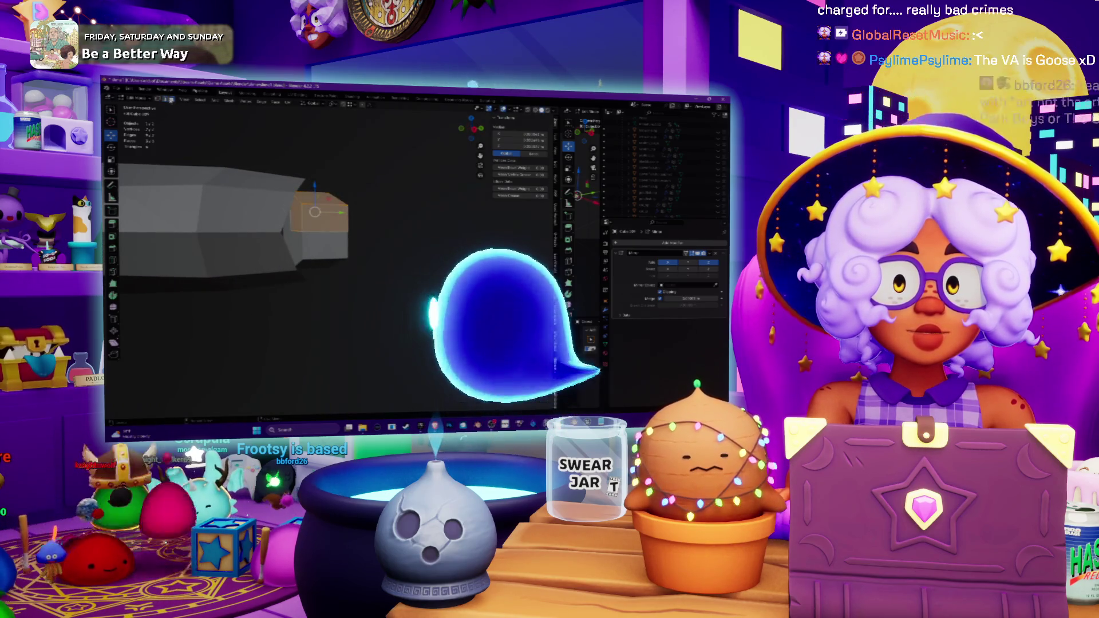
right_click(294, 226)
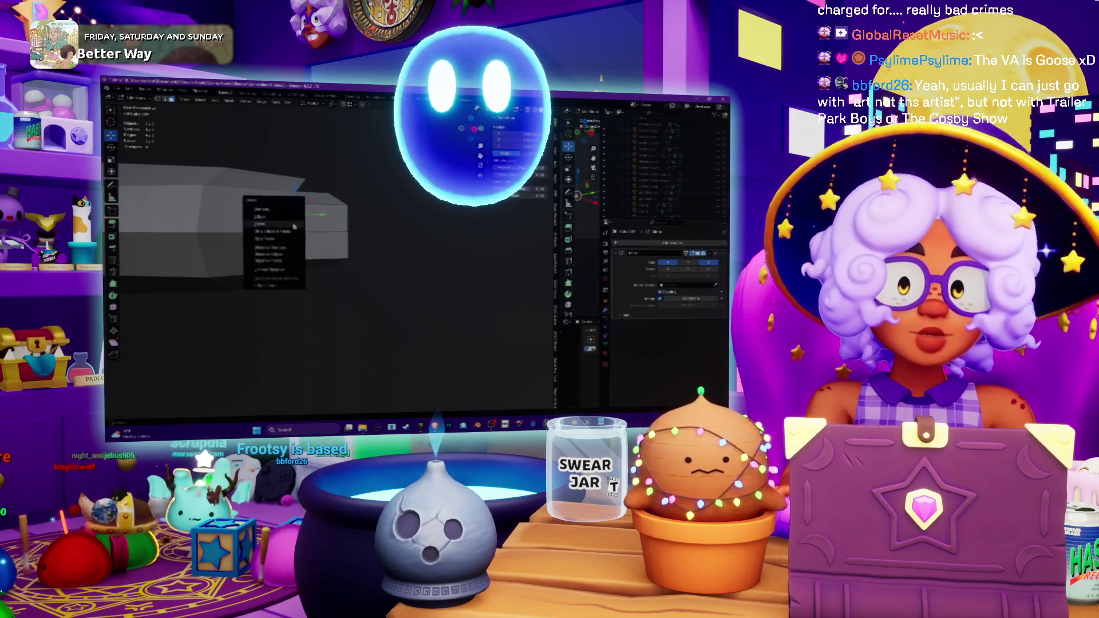
left_click(294, 227)
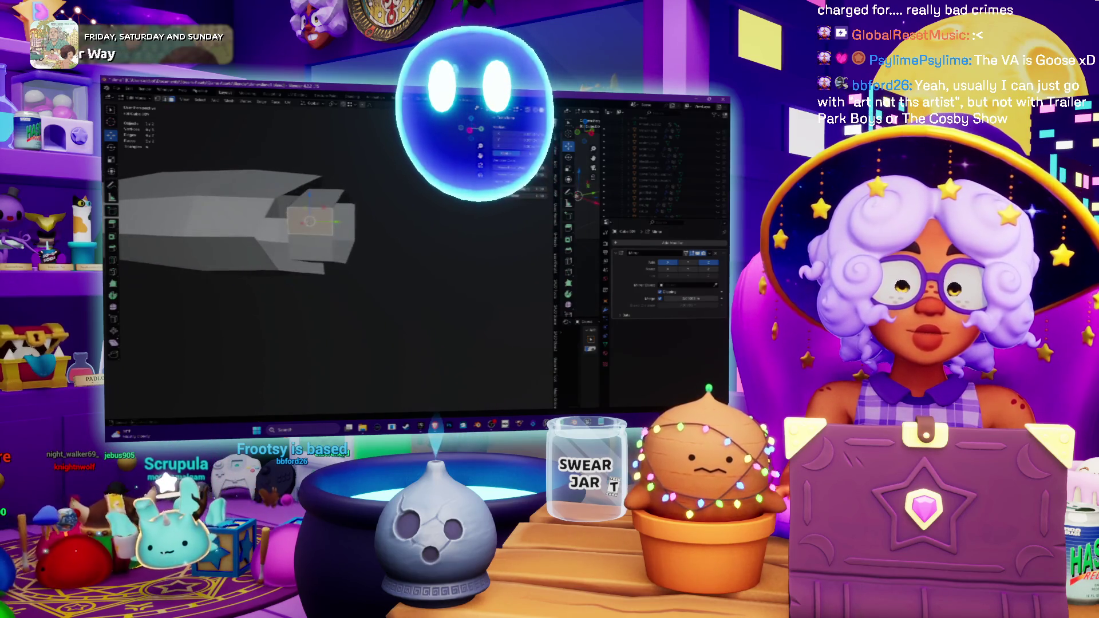
key("e")
key("Escape")
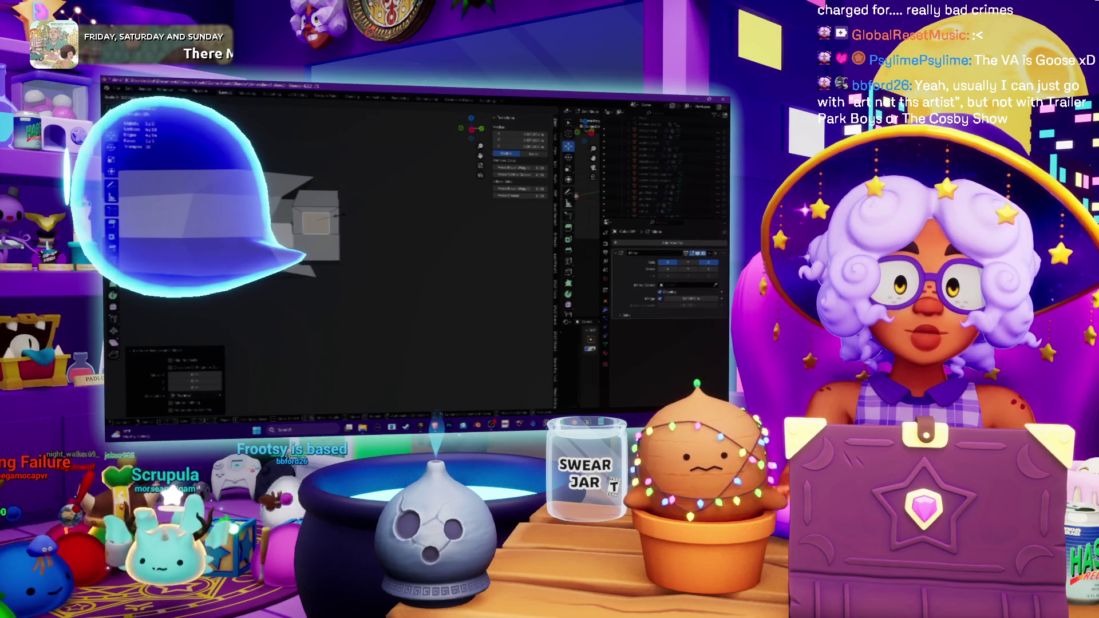
key("Tab")
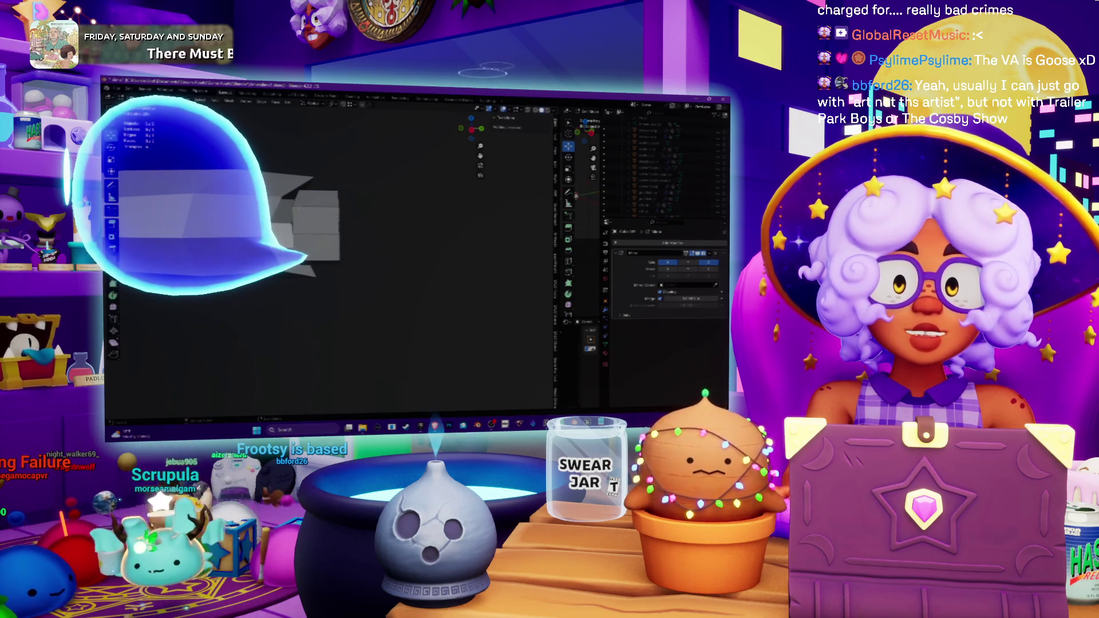
- Add an edge loop on the end cube and shift its vertices into an angled, faceted tip
key("ctrl+r")
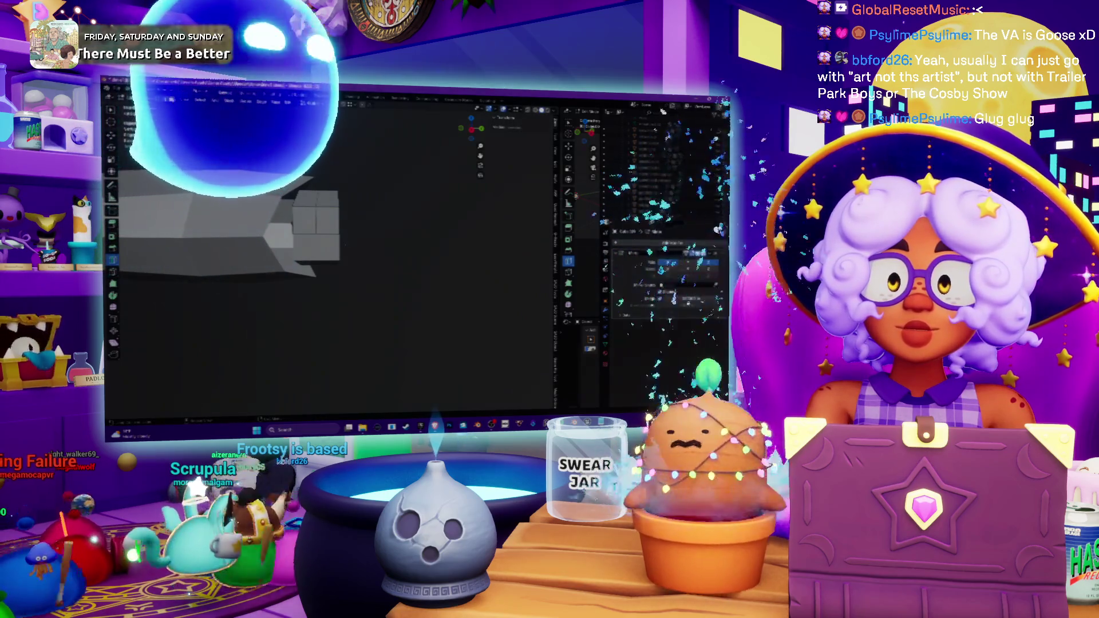
middle_click_drag(332, 240, 355, 229)
left_click(333, 223)
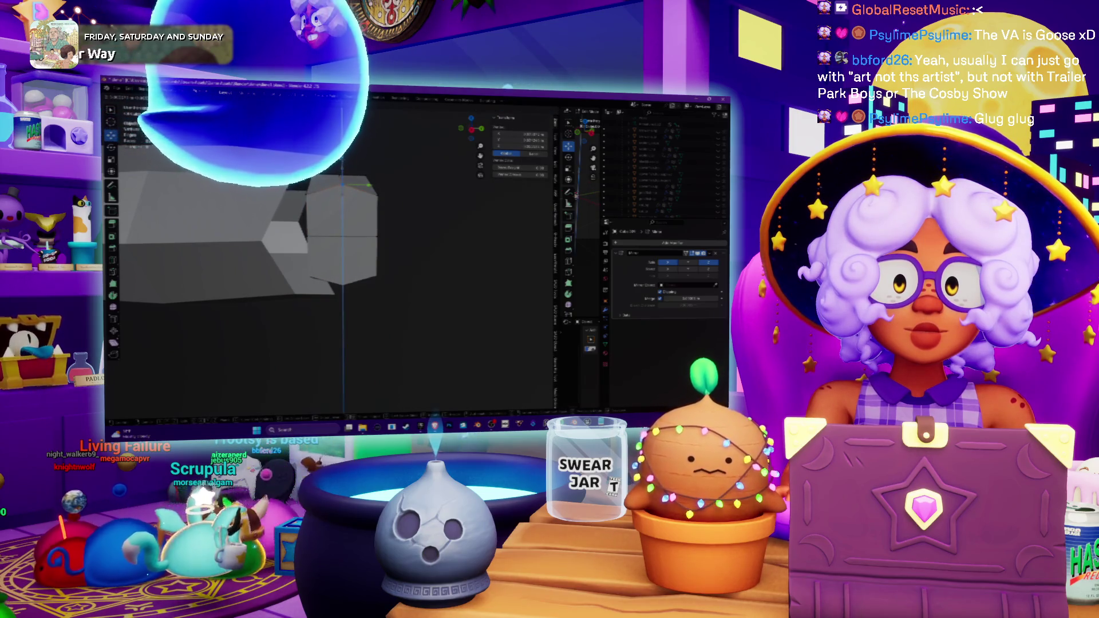
left_click(342, 195)
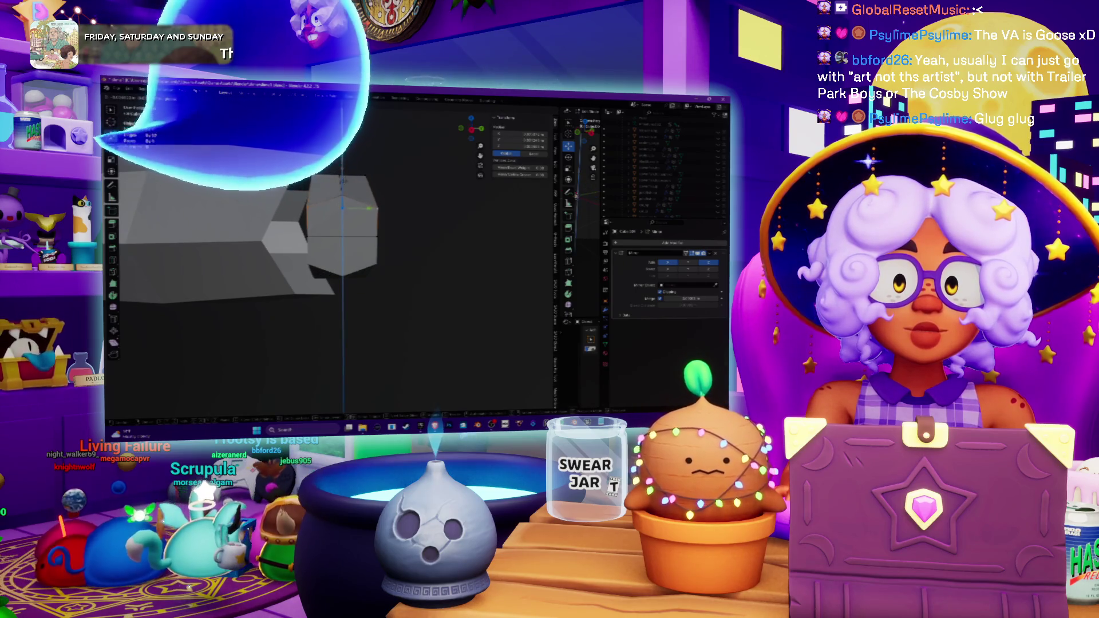
left_click(347, 185)
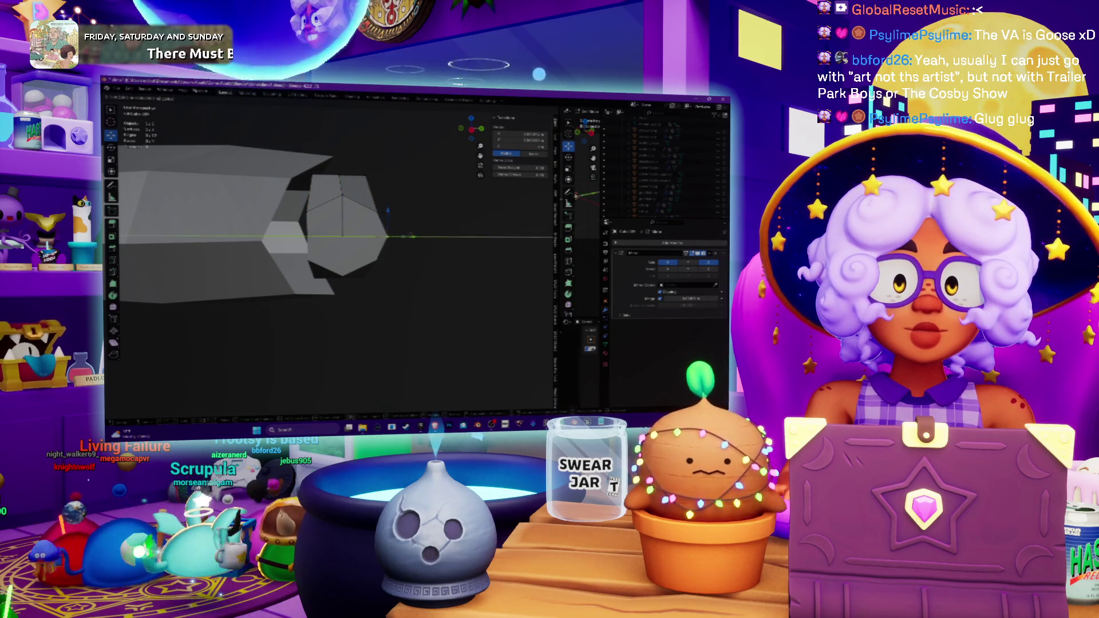
left_click(408, 236)
left_click(308, 235)
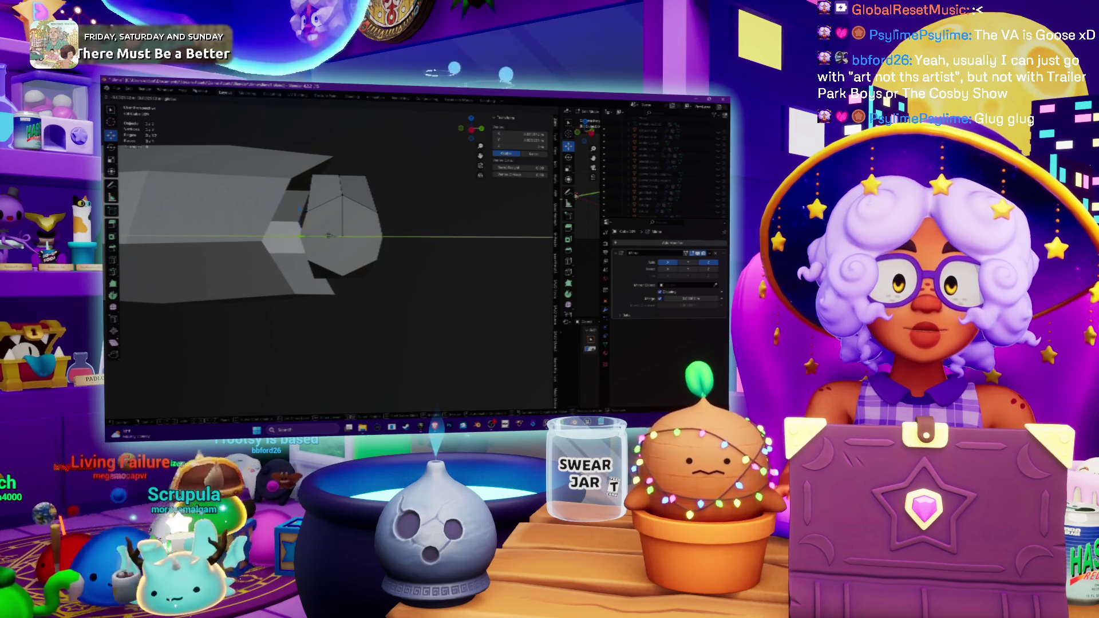
left_click(330, 235)
mouse_move(329, 236)
middle_mouse_down()
mouse_move(309, 204)
mouse_move(321, 189)
mouse_move(343, 172)
mouse_move(367, 194)
middle_mouse_up()
left_click(395, 188)
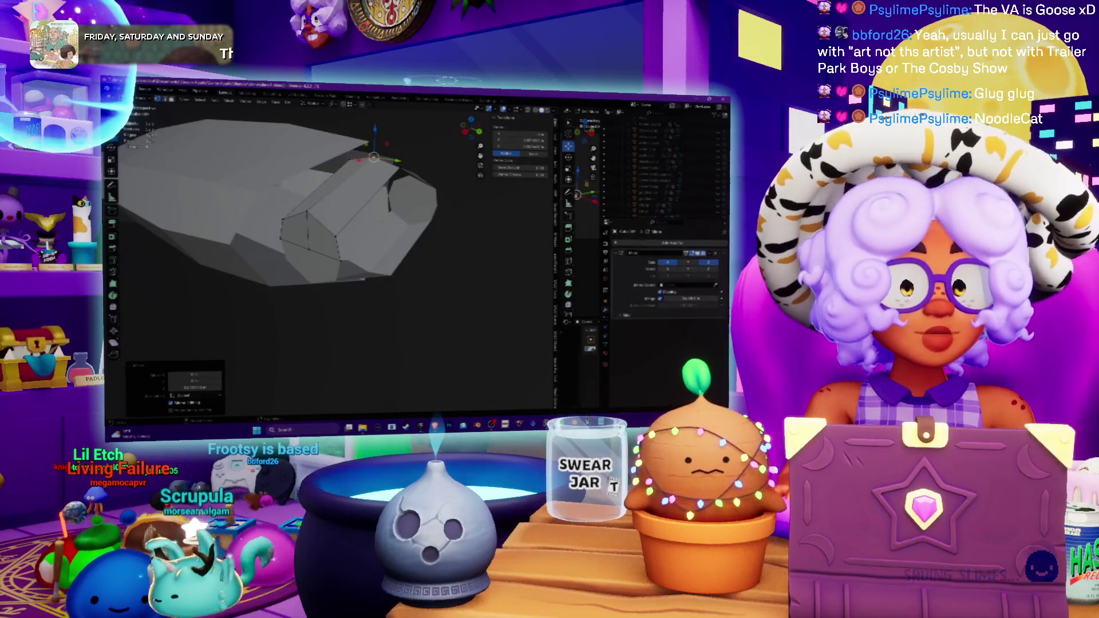
- Extrude the face at the end of the mesh
mouse_move(372, 218)
middle_mouse_down()
mouse_move(326, 237)
mouse_move(295, 232)
middle_mouse_up()
key("alt+a")
left_click(366, 228)
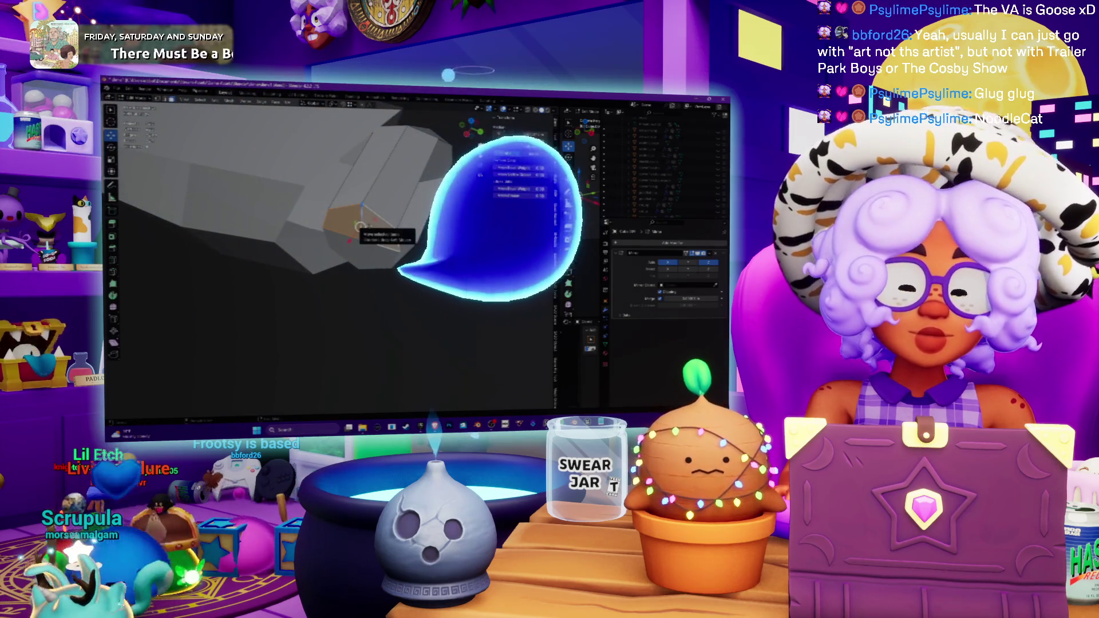
key("e")
left_click(362, 227)
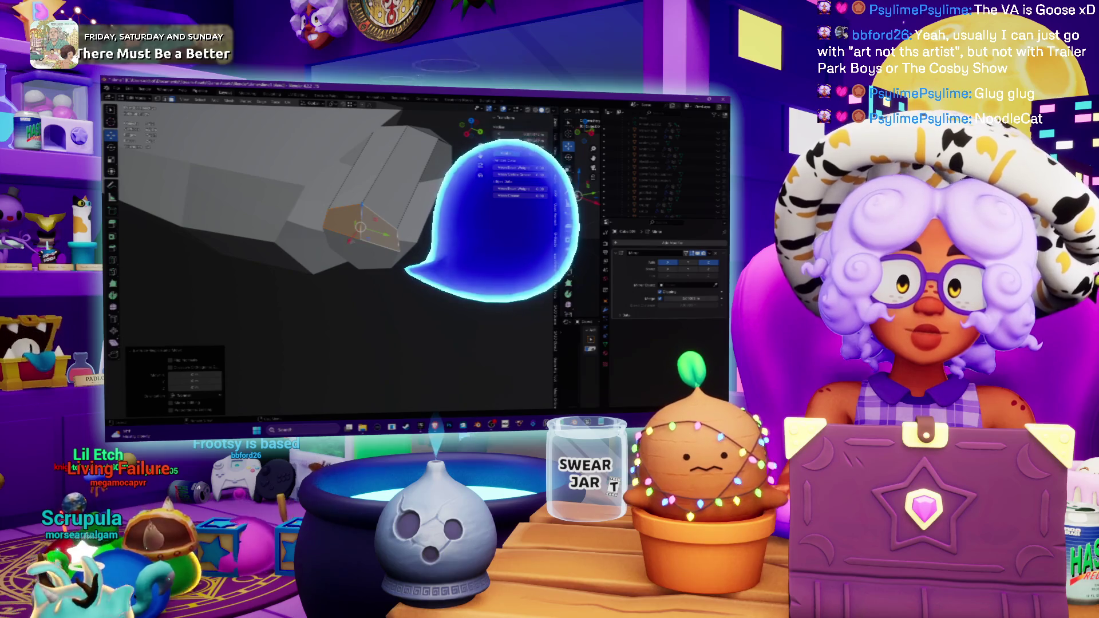
mouse_move(361, 228)
middle_mouse_down()
mouse_move(326, 225)
mouse_move(360, 211)
mouse_move(309, 222)
middle_mouse_up()
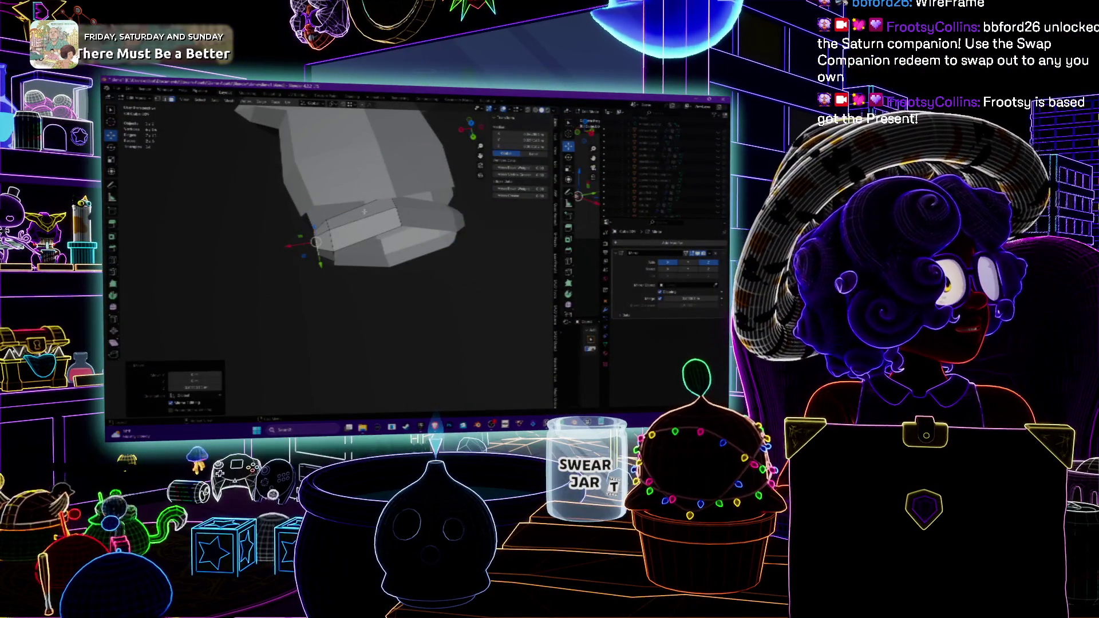
middle_click_drag(321, 286, 349, 252)
- In edge select, extrude the end edge and stretch it outward along Y
key("2")
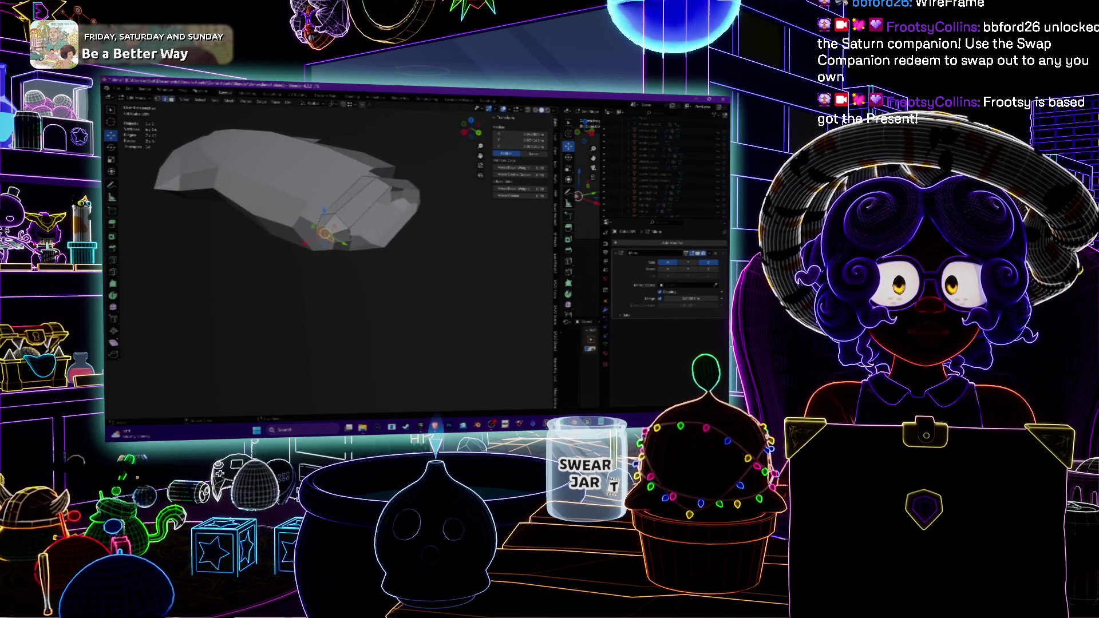
middle_click_drag(332, 275, 337, 252)
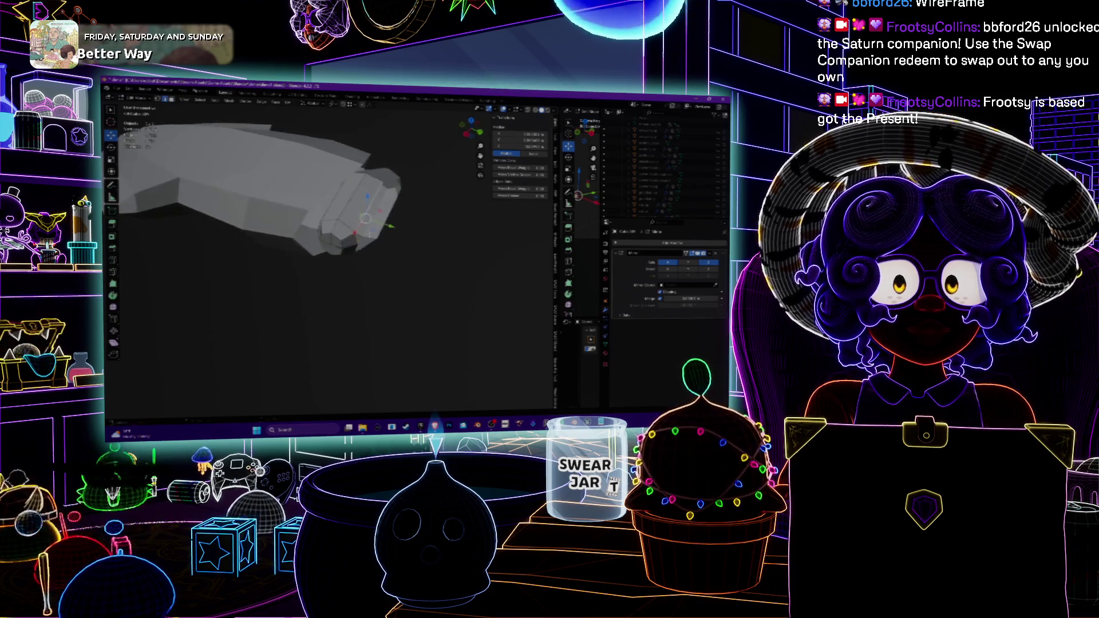
key("e")
key("Return")
key("g")
key("y")
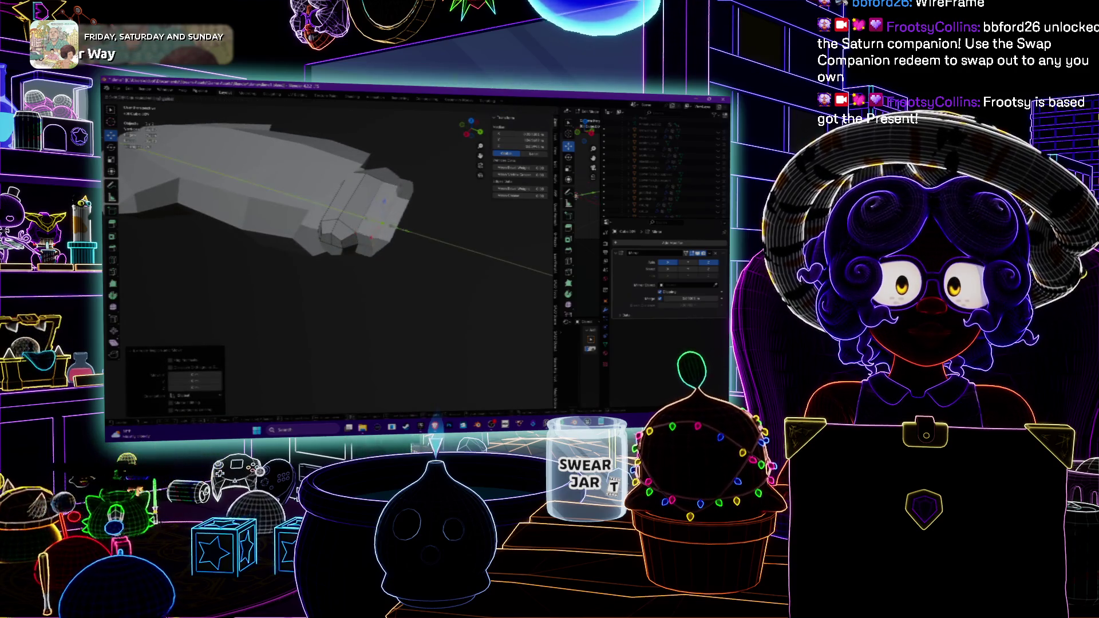
key("Return")
middle_click_drag(332, 258, 355, 229)
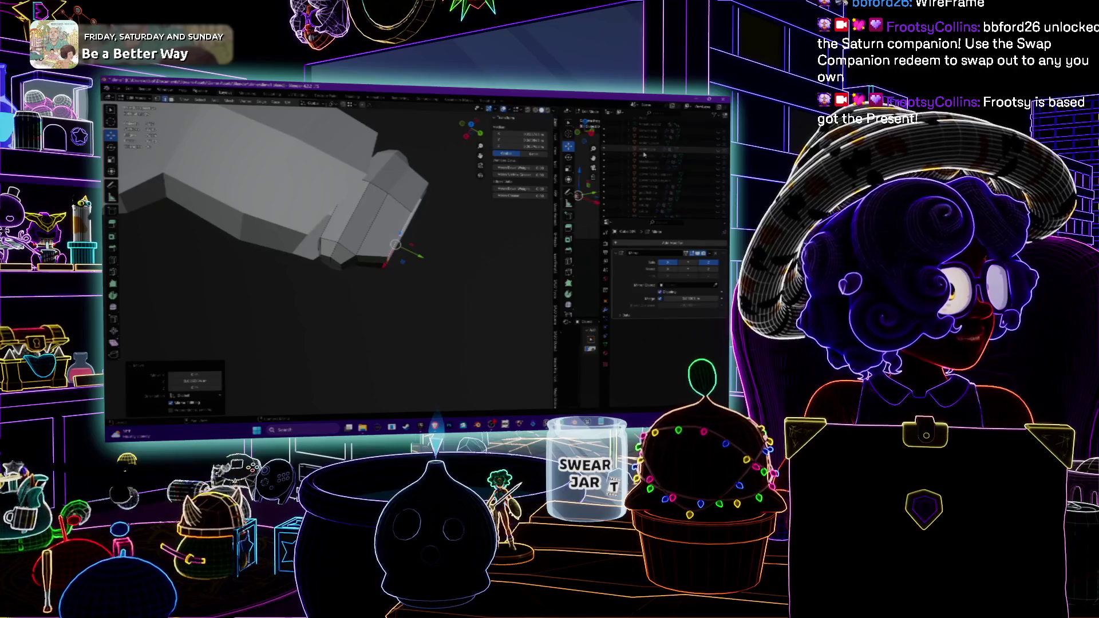
middle_click_drag(321, 240, 207, 133)
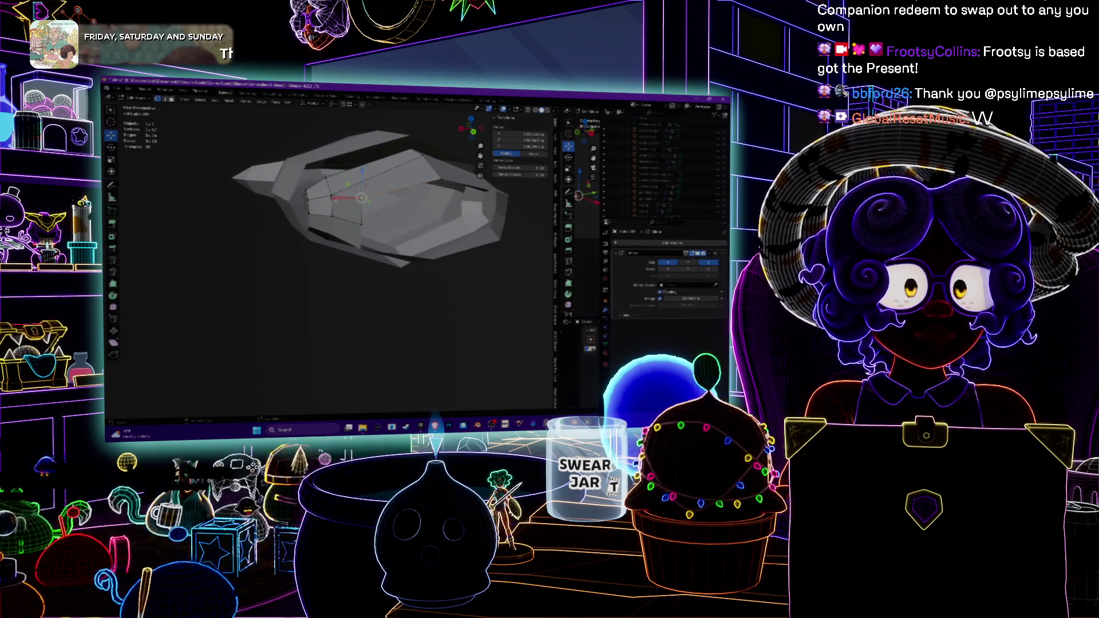
- Move the new end section vertically into place against the squid references
middle_click_drag(366, 241, 315, 232)
key("KP_1")
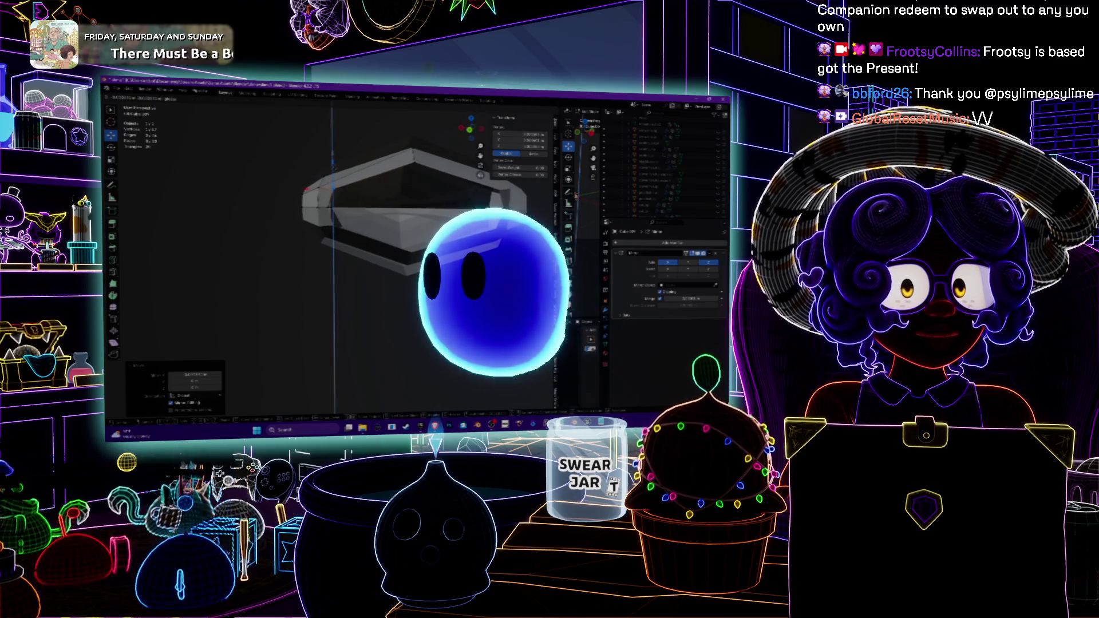
middle_click_drag(344, 240, 375, 215)
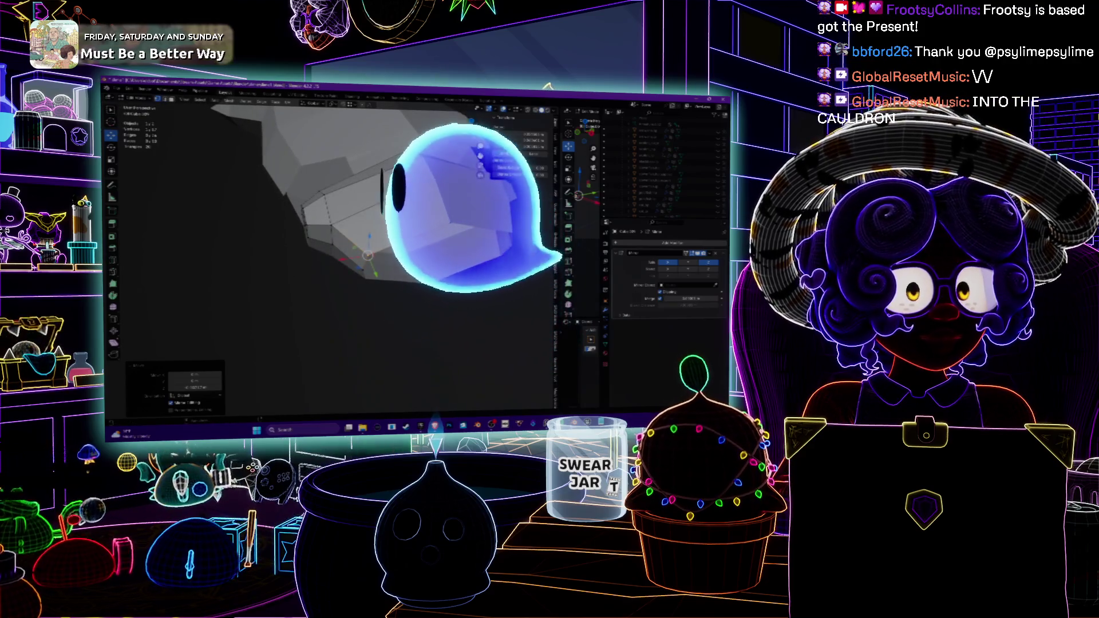
key("KP_1")
mouse_move(372, 241)
middle_mouse_down()
mouse_move(360, 240)
mouse_move(429, 206)
middle_mouse_up()
key("Return")
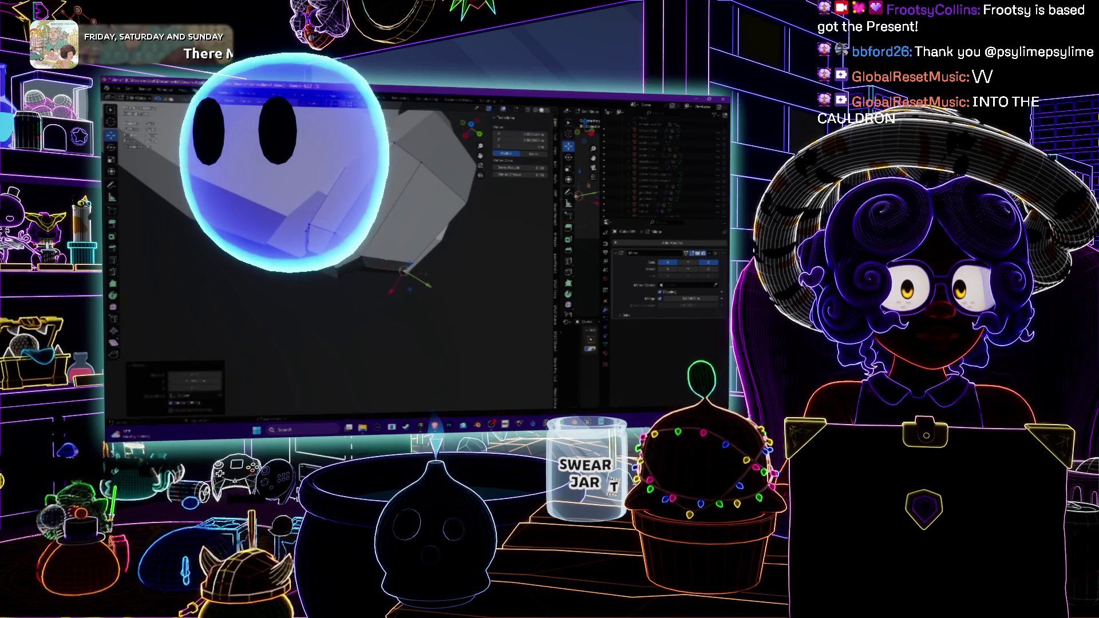
- Shift the end section along Y and enlarge it about 1.125 times
mouse_move(400, 241)
middle_mouse_down()
mouse_move(424, 214)
mouse_move(400, 266)
middle_mouse_up()
key("g")
key("y")
key("Return")
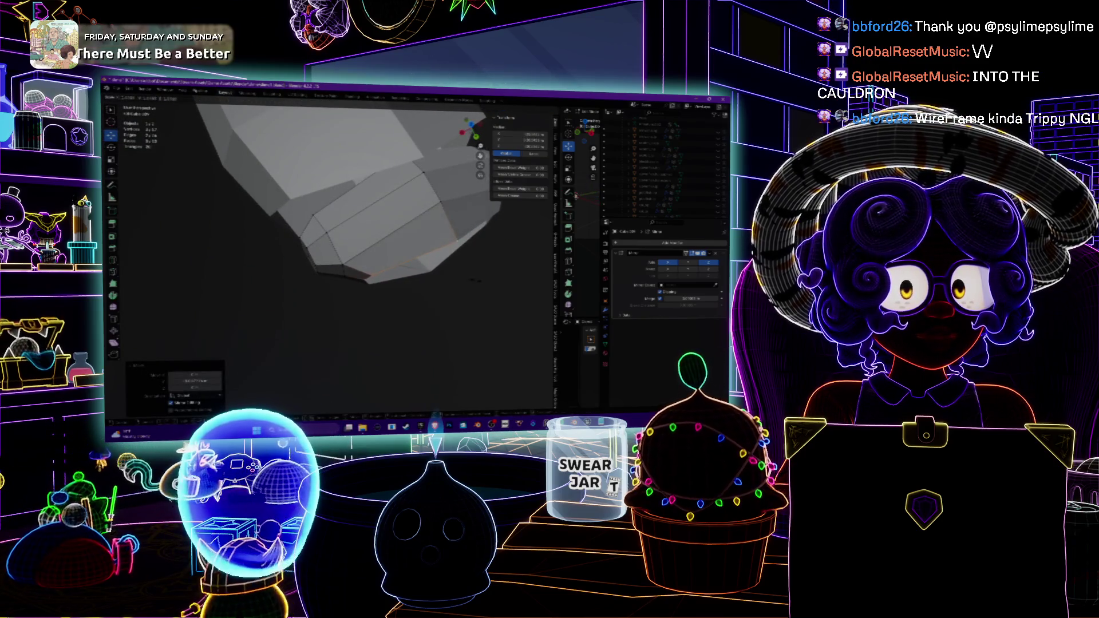
key("s")
left_click(502, 308)
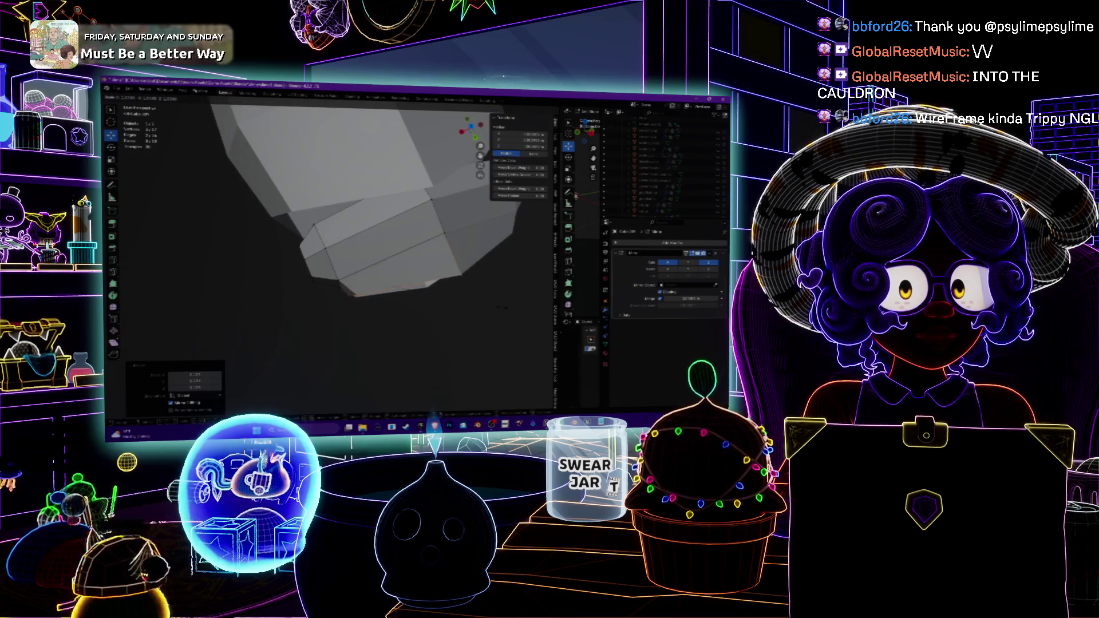
middle_click_drag(492, 309, 400, 221)
left_click(378, 213)
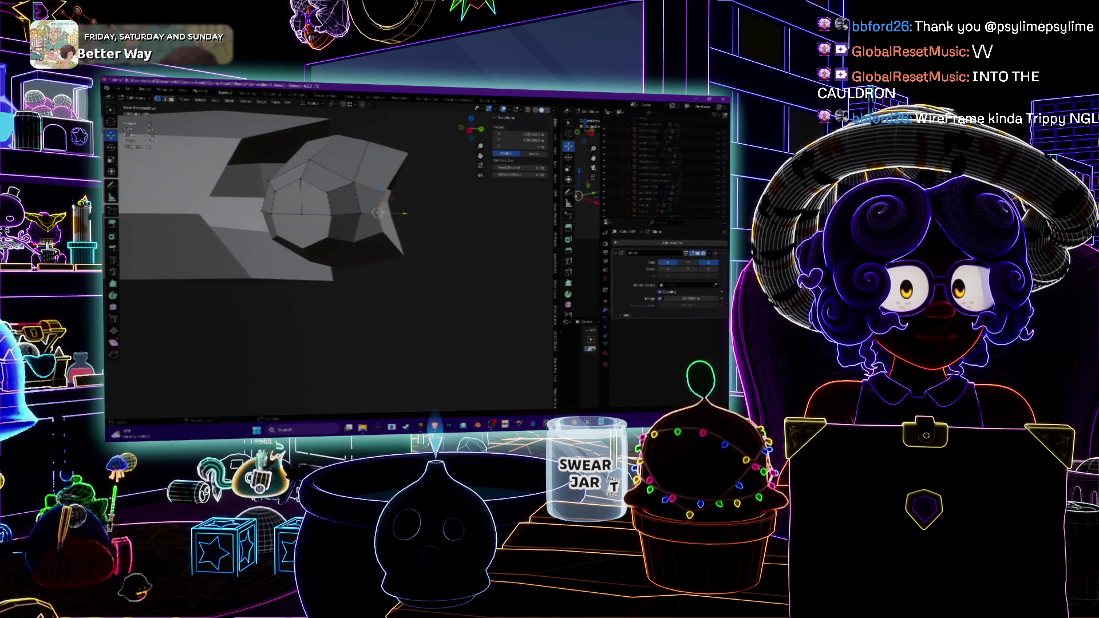
- Nudge the selected vertex on the rounded end along Y
left_click(405, 214)
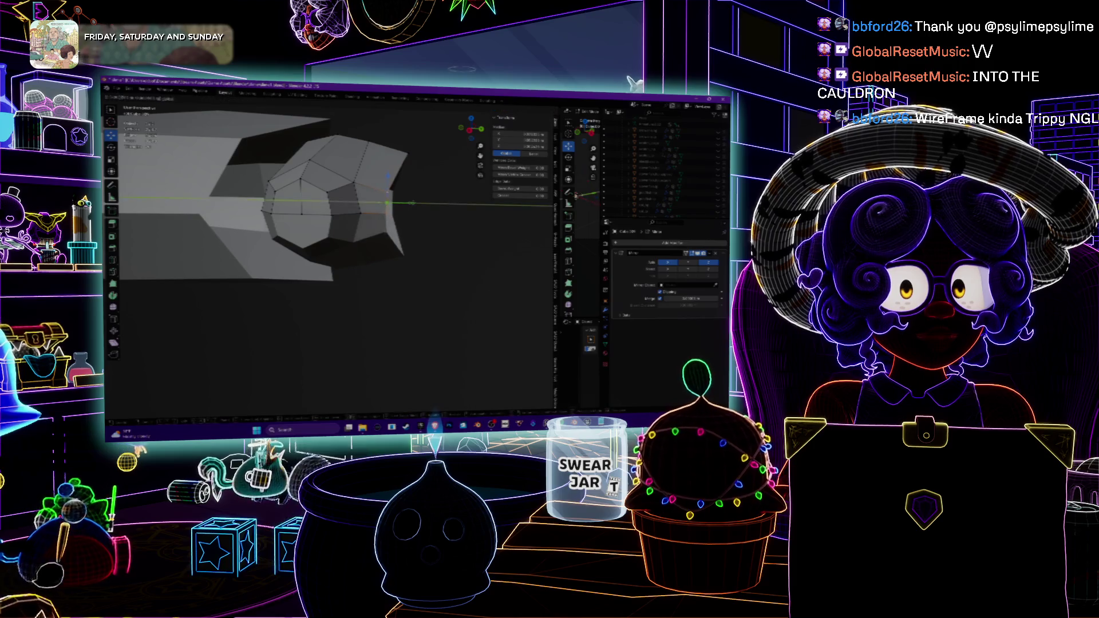
left_click(417, 203)
middle_click_drag(417, 203, 383, 240)
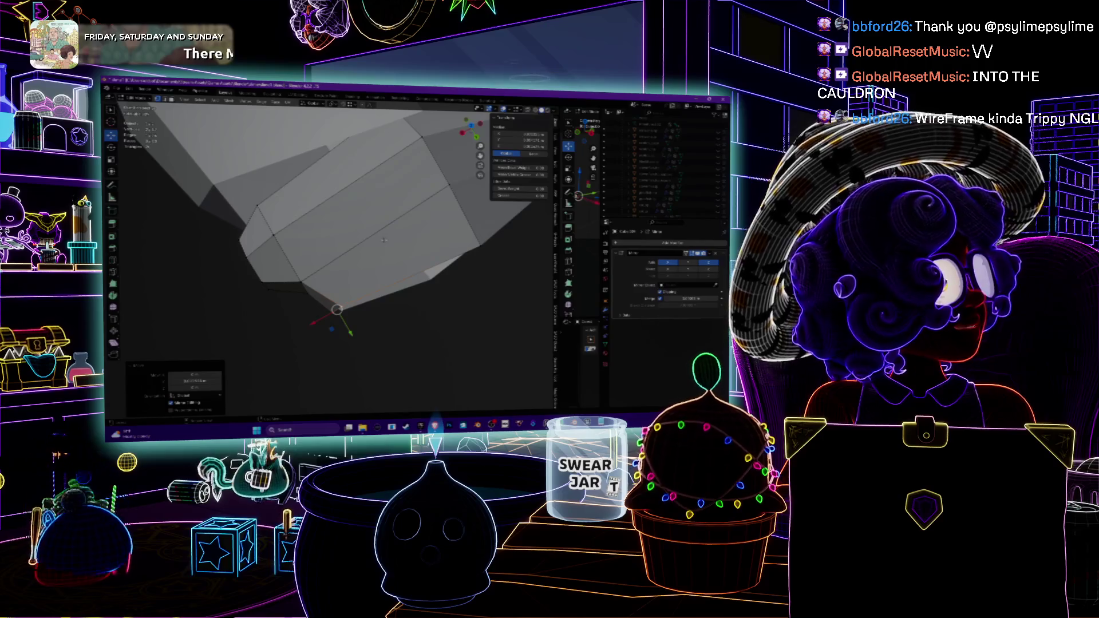
mouse_move(384, 240)
middle_mouse_down()
mouse_move(424, 209)
mouse_move(383, 244)
mouse_move(329, 229)
middle_mouse_up()
scroll(432, 201, "down", 5)
scroll(432, 201, "up", 4)
scroll(320, 223, "up", 2)
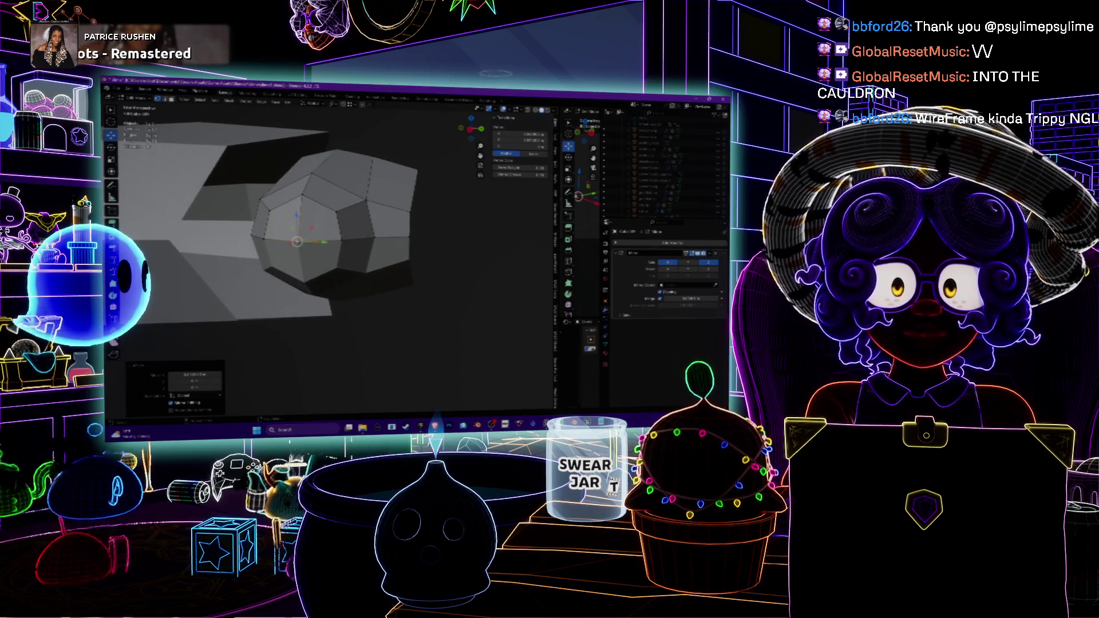
- Loop-cut an extra edge loop around the rounded end, then deselect everything
key("ctrl+r")
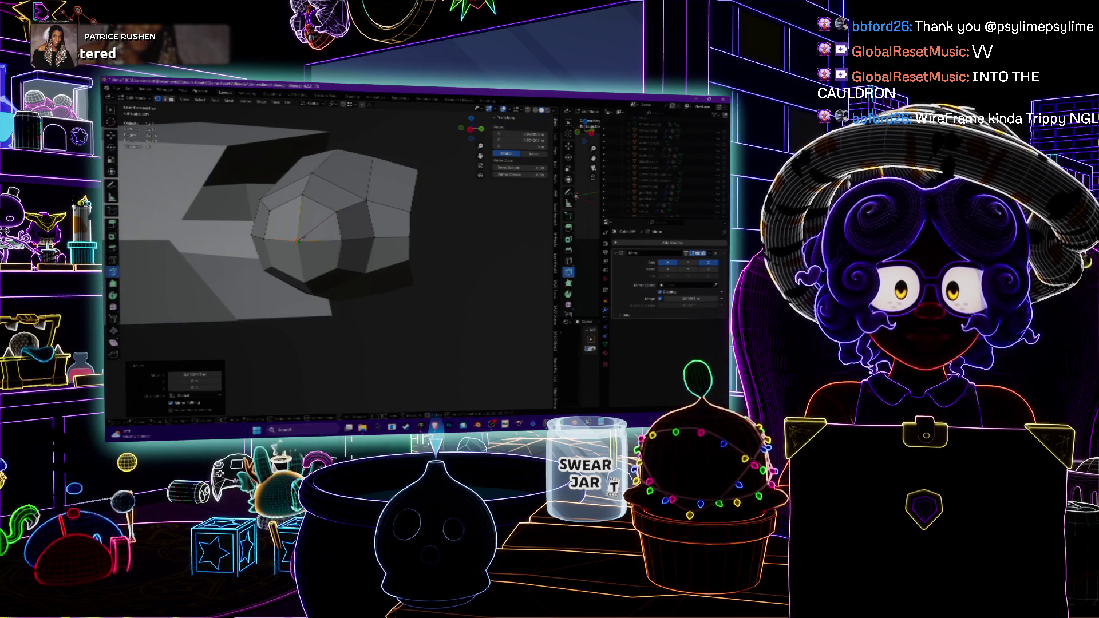
left_click(300, 229)
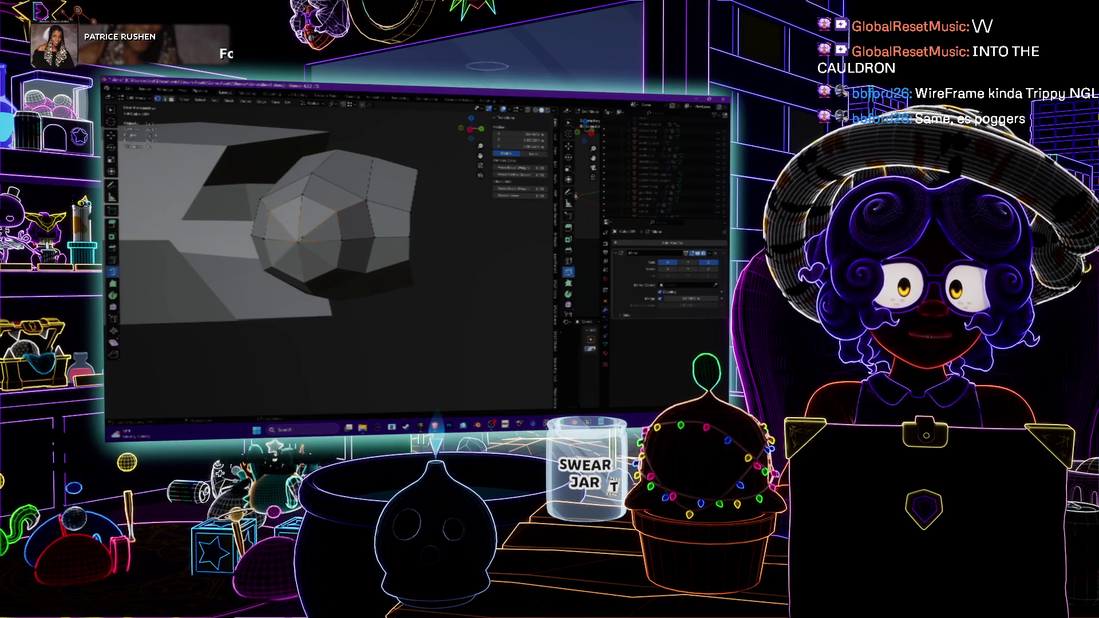
mouse_move(320, 257)
middle_mouse_down()
mouse_move(367, 201)
mouse_move(400, 184)
mouse_move(408, 217)
mouse_move(326, 229)
mouse_move(378, 206)
mouse_move(446, 208)
middle_mouse_up()
key("alt+a")
scroll(307, 217, "up", 2)
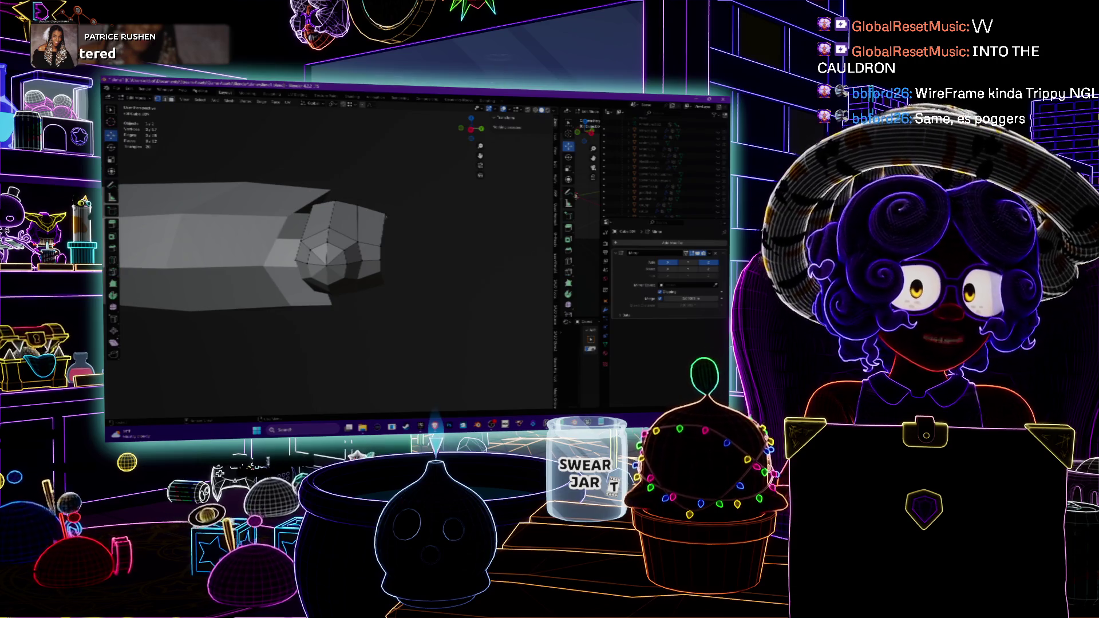
- Move the right-corner vertex and the top vertex of the rounded end vertically
left_click(385, 214)
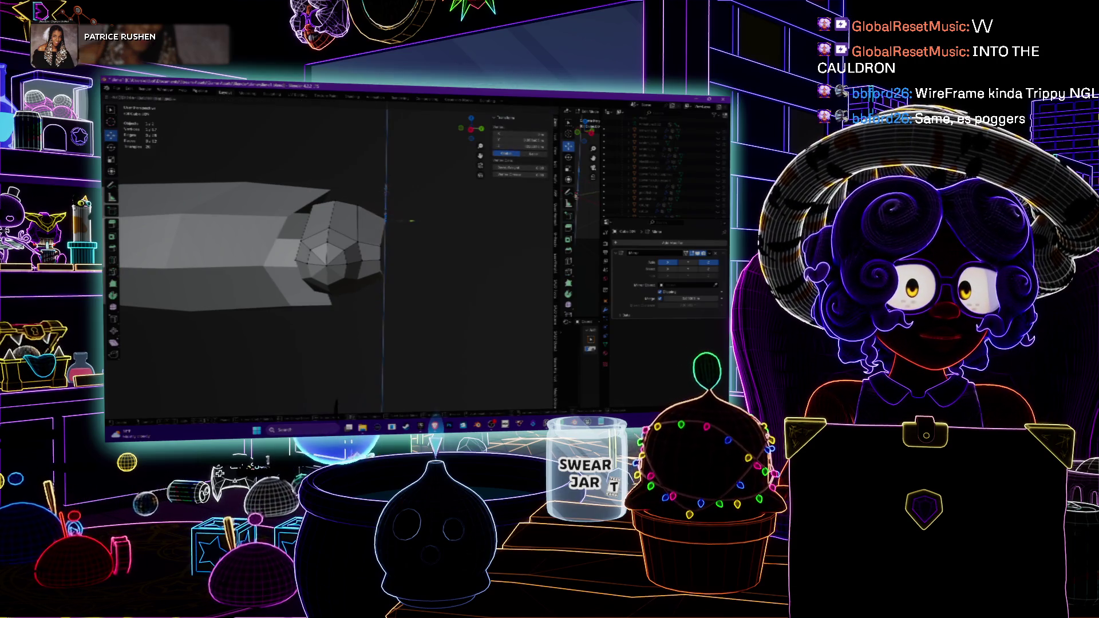
key("Return")
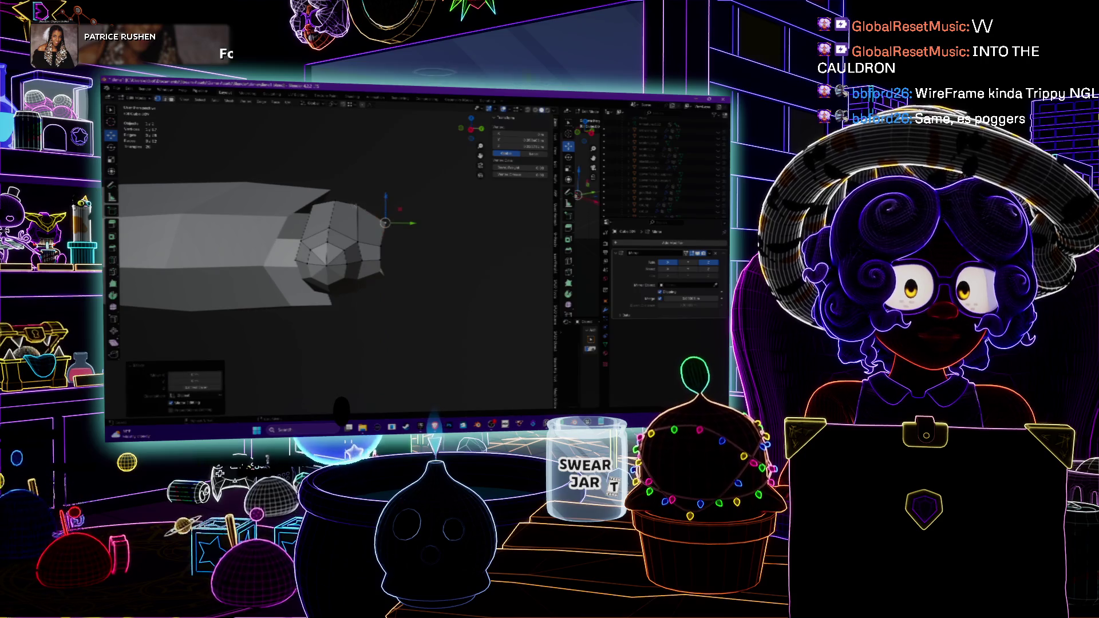
left_click(358, 204)
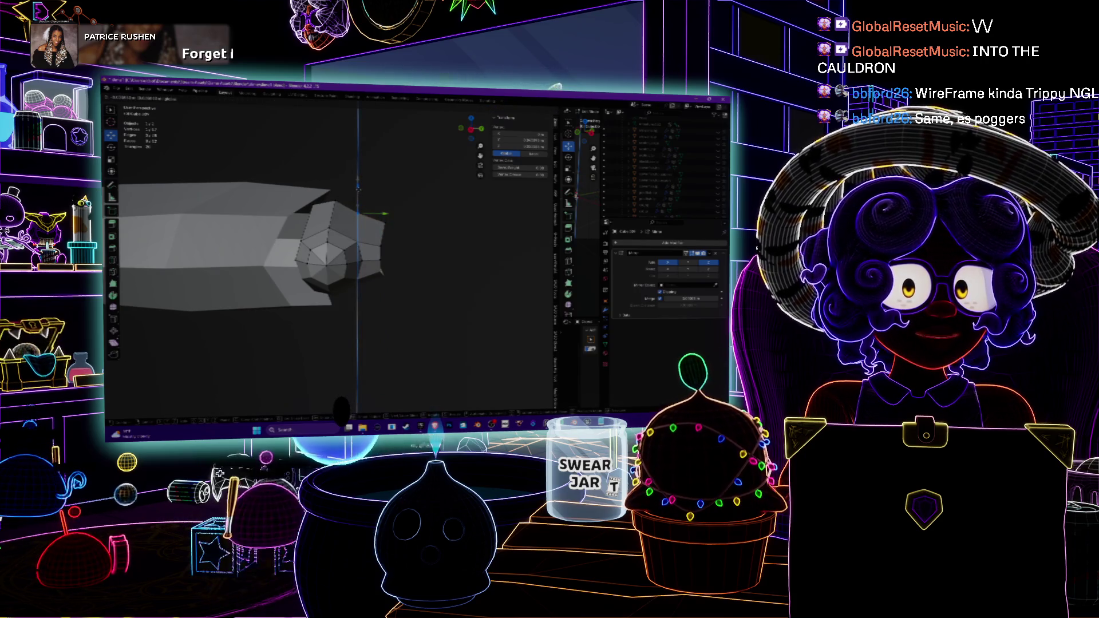
key("Return")
mouse_move(359, 186)
middle_mouse_down()
mouse_move(327, 258)
mouse_move(336, 229)
middle_mouse_up()
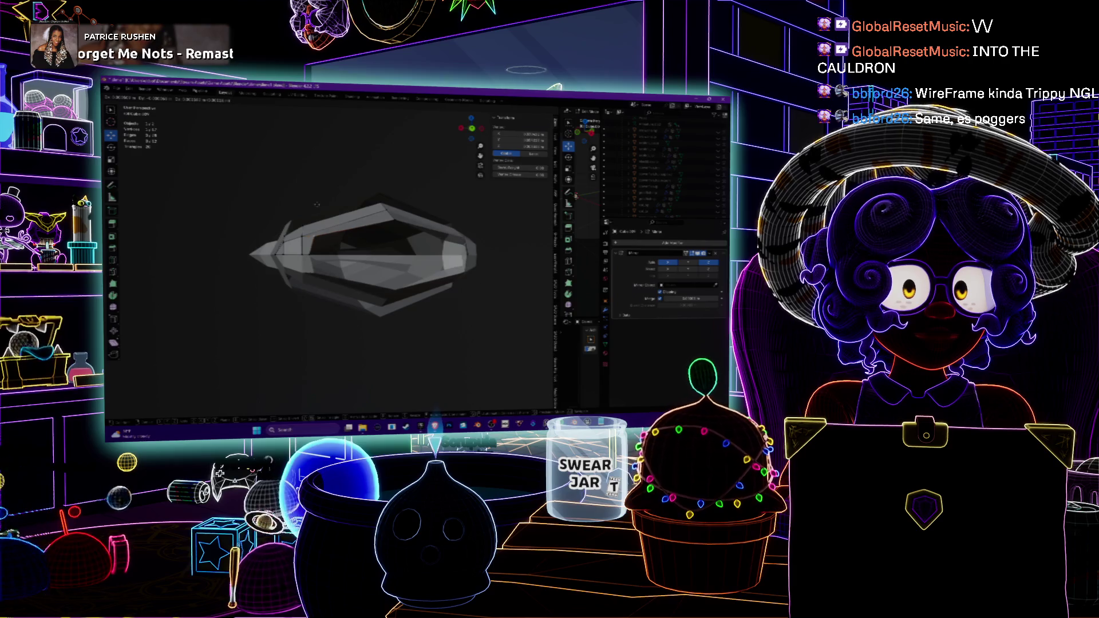
mouse_move(317, 206)
middle_mouse_down()
mouse_move(329, 181)
mouse_move(304, 206)
mouse_move(329, 223)
middle_mouse_up()
- Select the linked rounded-end part and shift it along Y to taper the tip
left_click(232, 171)
left_click(312, 218)
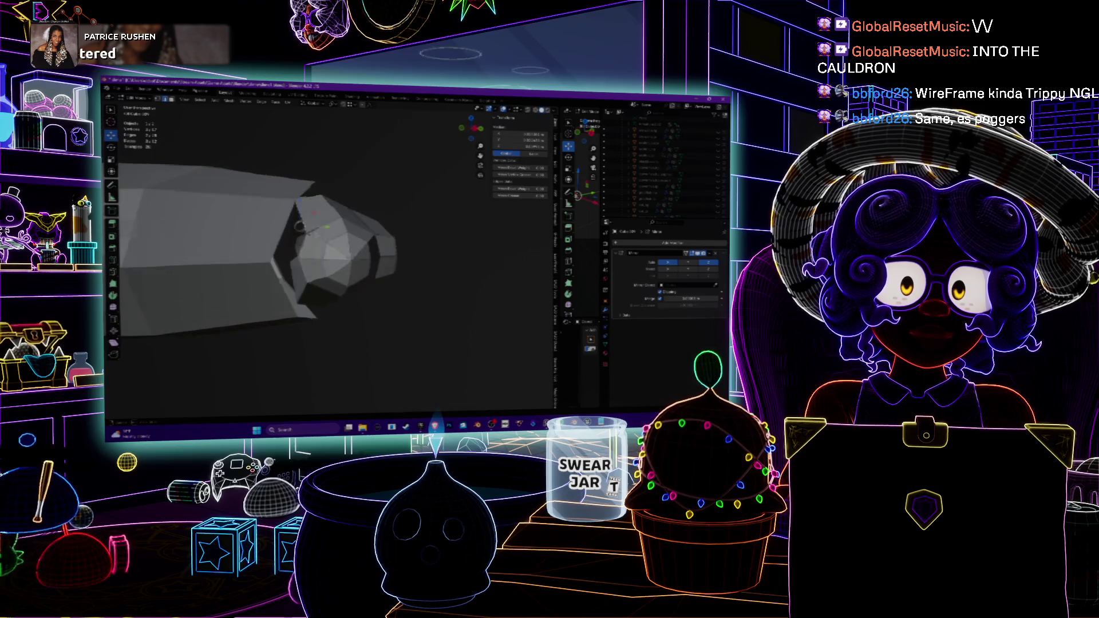
key("ctrl+l")
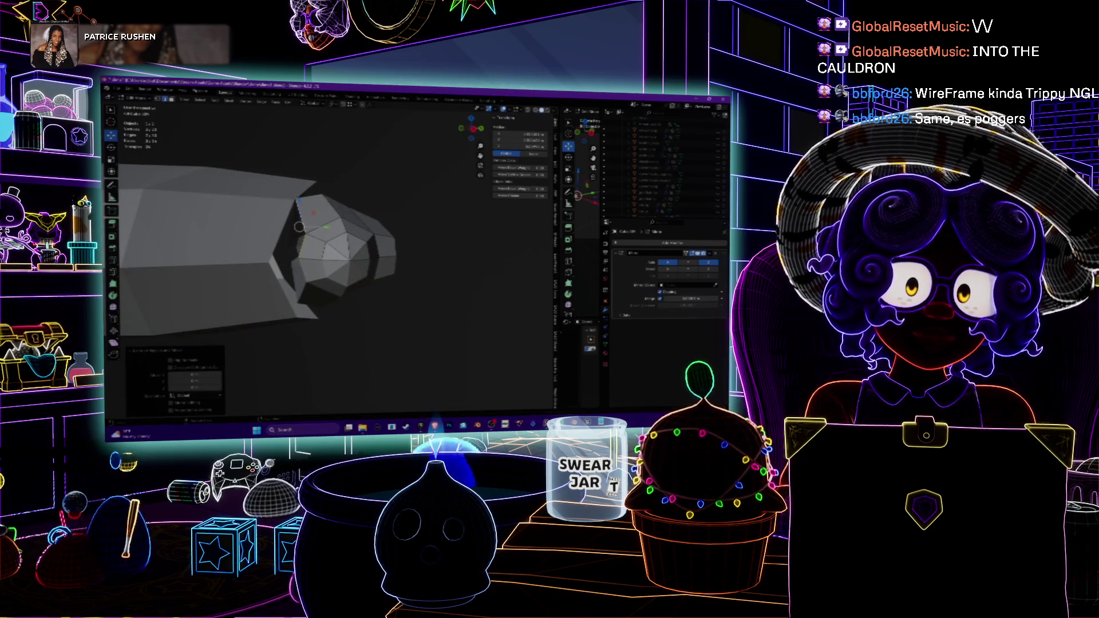
key("Return")
middle_click_drag(329, 223, 315, 266)
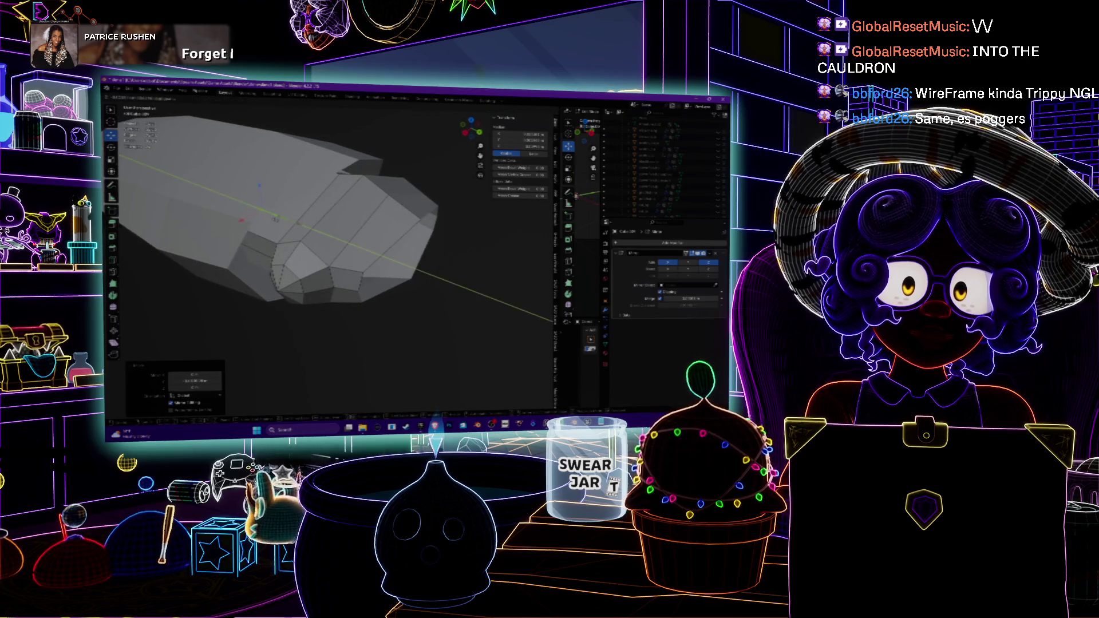
mouse_move(277, 221)
middle_mouse_down()
mouse_move(309, 176)
mouse_move(304, 265)
mouse_move(400, 244)
mouse_move(317, 316)
mouse_move(371, 269)
mouse_move(313, 280)
middle_mouse_up()
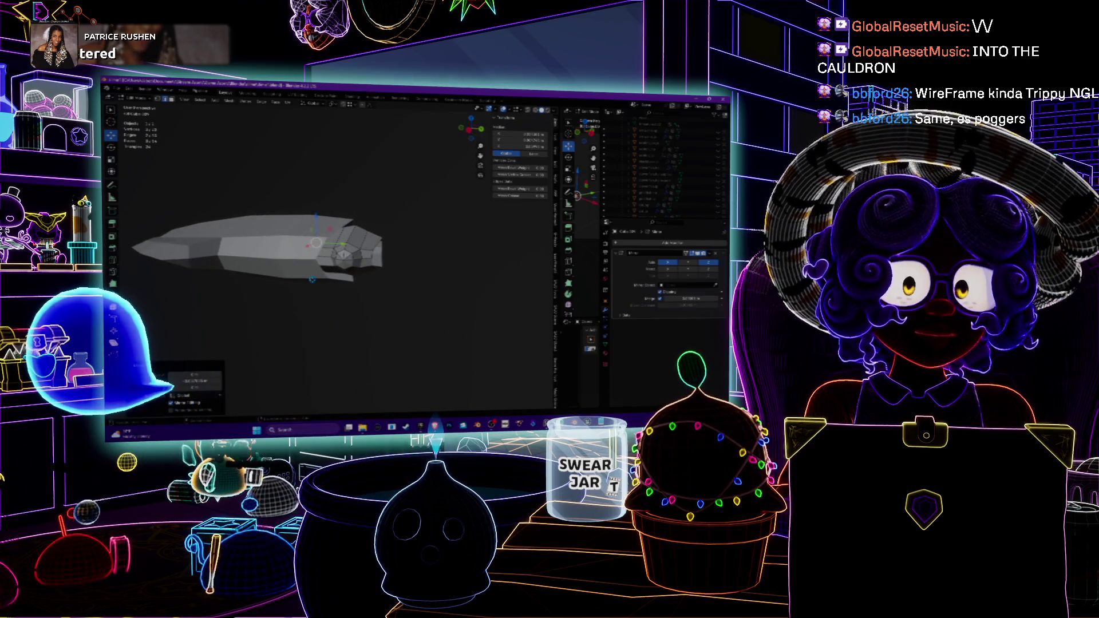
scroll(257, 243, "up", 2)
middle_click_drag(258, 244, 287, 222)
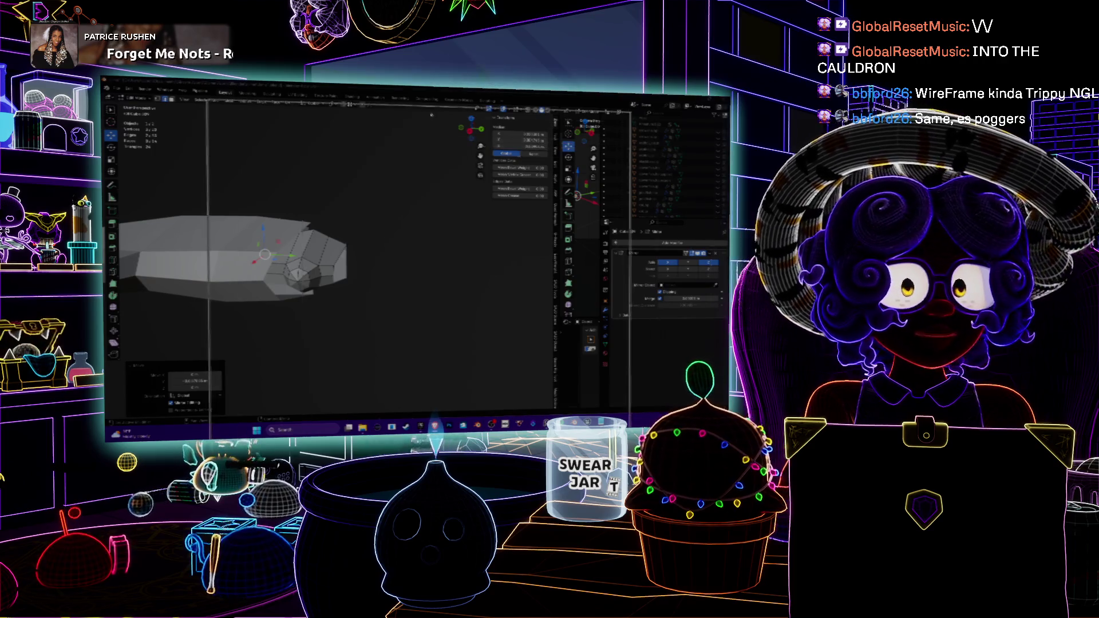
key("alt+Tab")
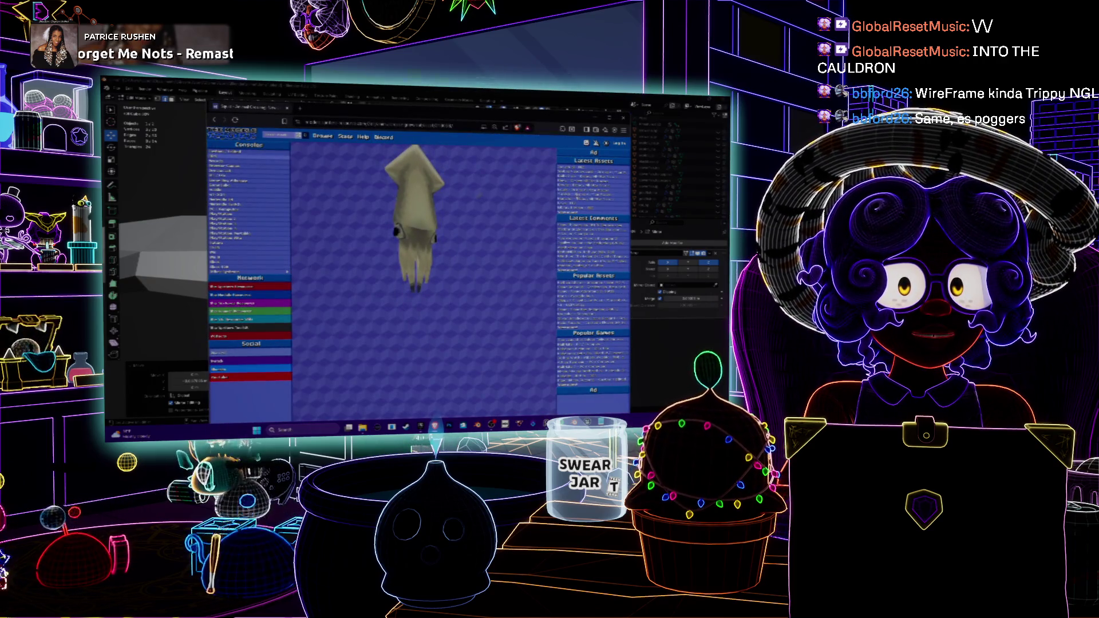
- Turn the reference squid upright to show its tentacles, maximize the browser, and show wireframe
mouse_move(394, 192)
left_mouse_down()
mouse_move(469, 260)
mouse_move(424, 260)
mouse_move(411, 230)
mouse_move(407, 256)
mouse_move(435, 280)
left_mouse_up()
scroll(468, 261, "up", 5)
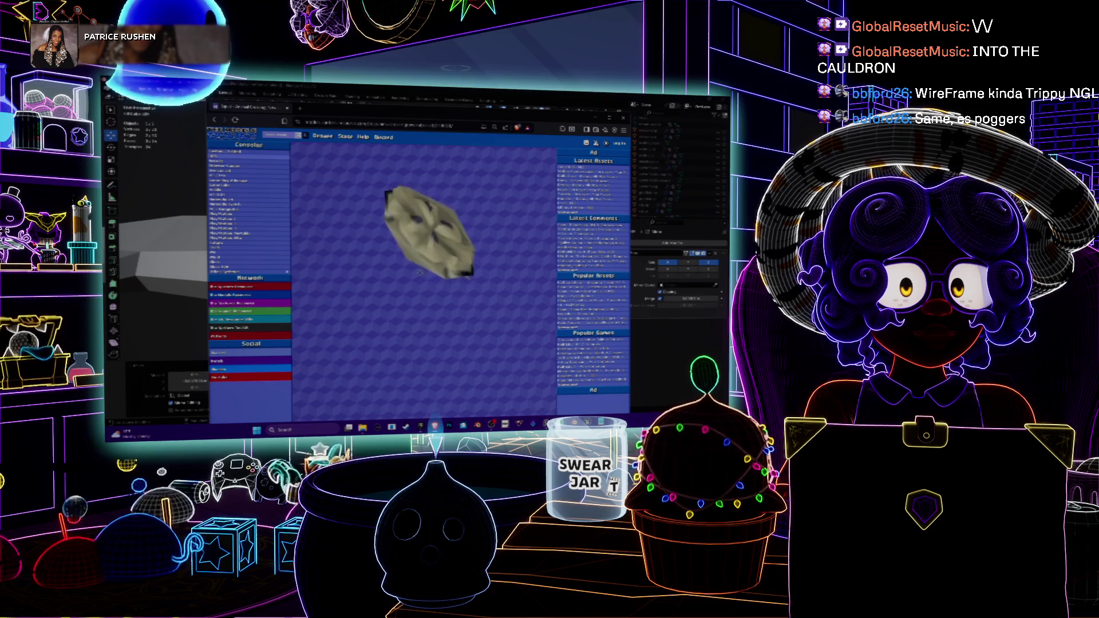
left_click_drag(402, 269, 390, 321)
scroll(390, 321, "up", 5)
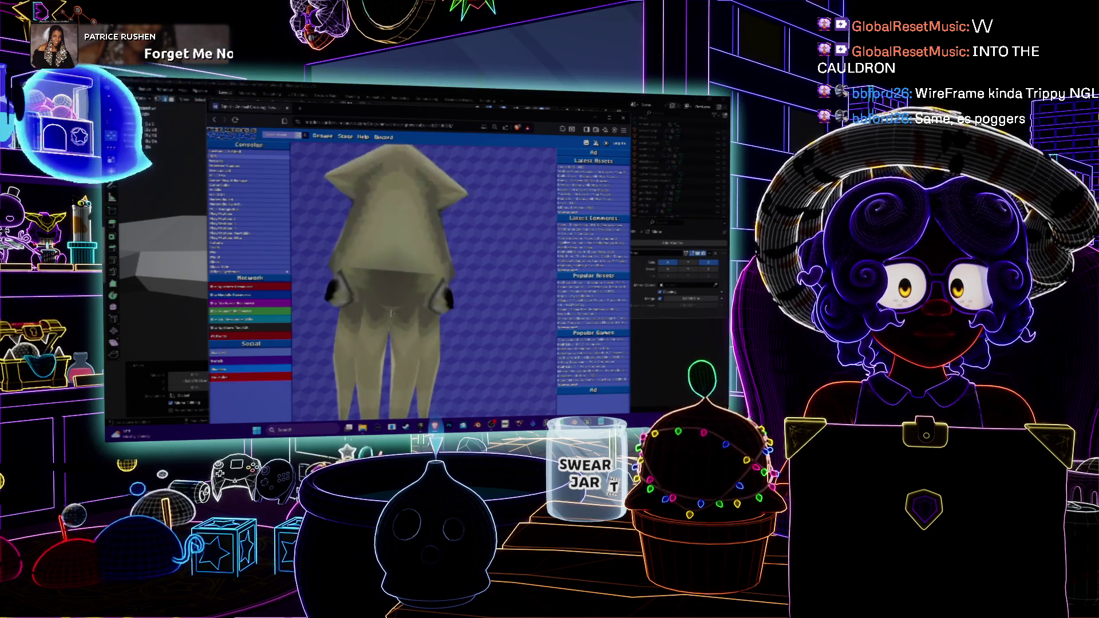
scroll(390, 321, "down", 4)
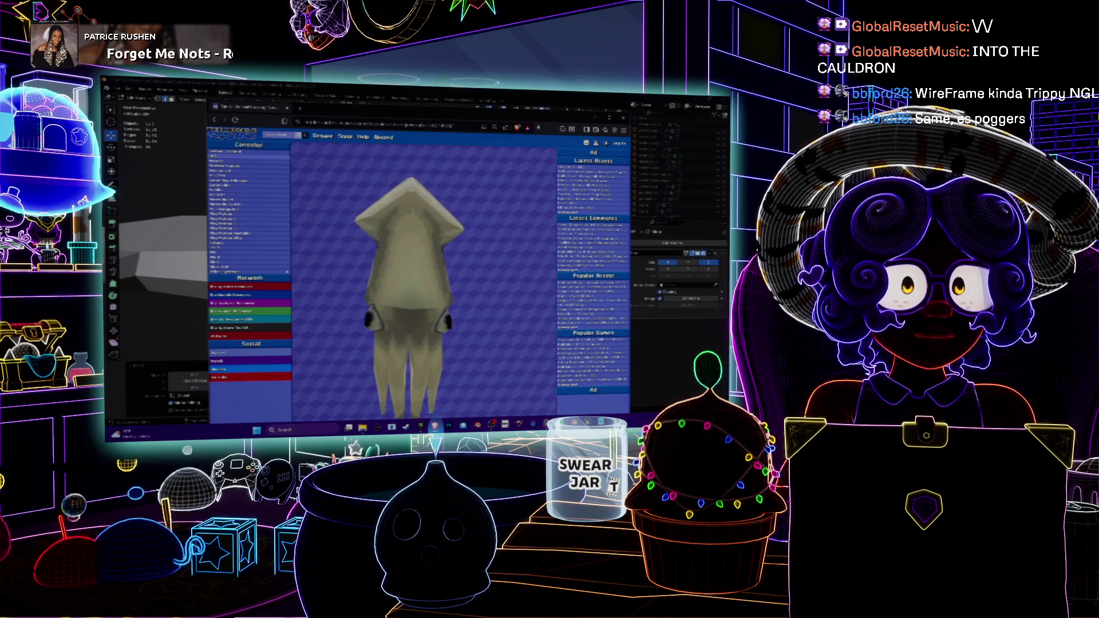
key("super+Up")
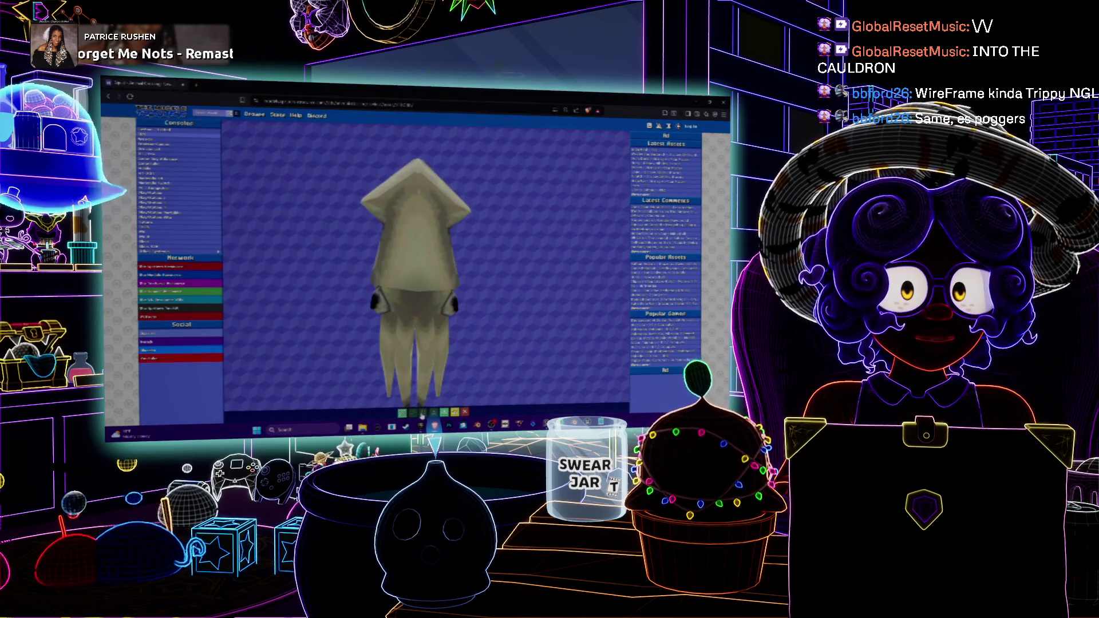
left_click(423, 414)
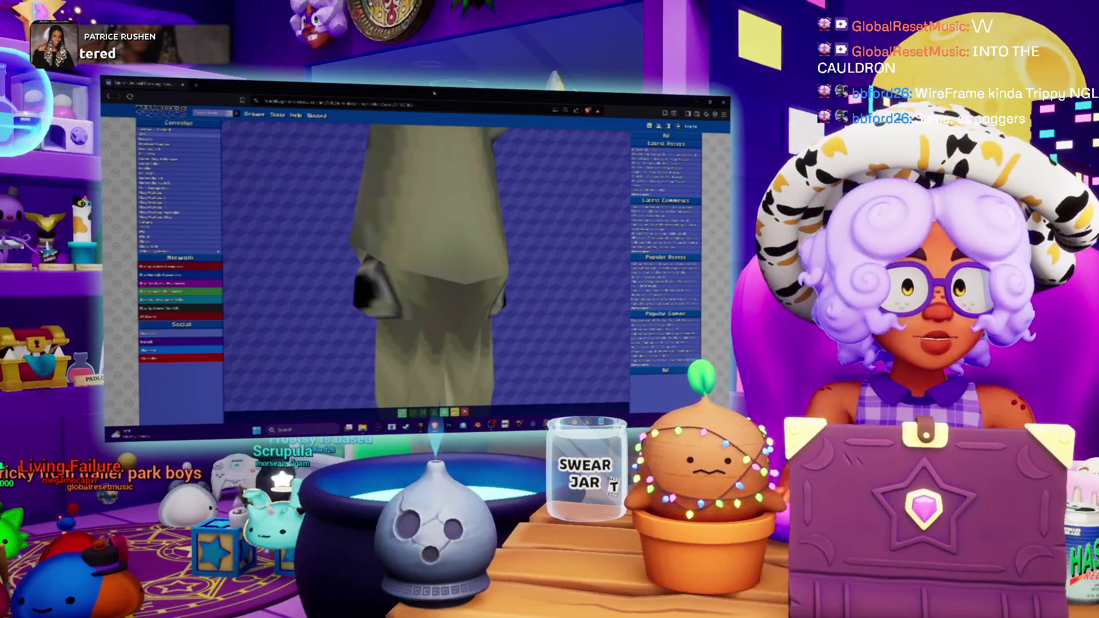
- Back in Blender, add an edge loop across the squid body's lower section
key("alt+Tab")
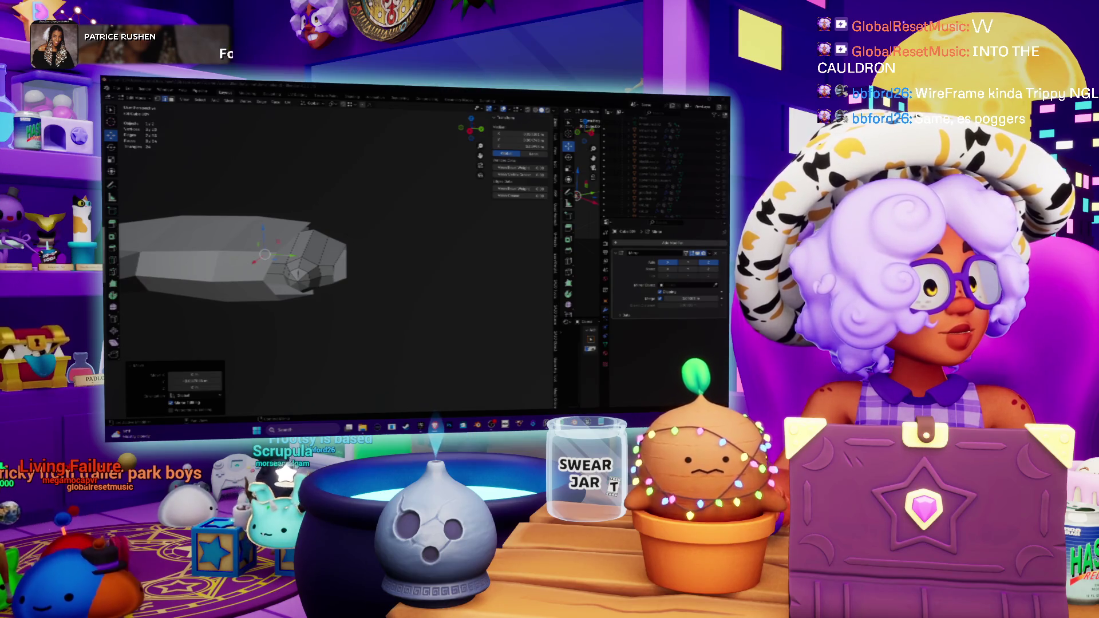
middle_click_drag(343, 258, 418, 246)
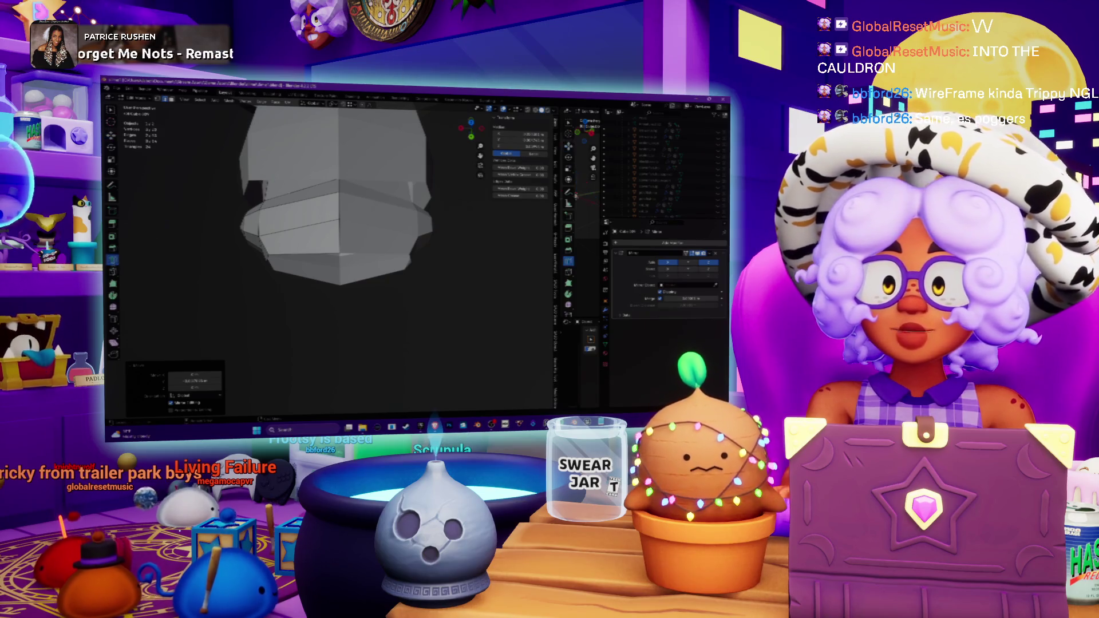
left_click(302, 211)
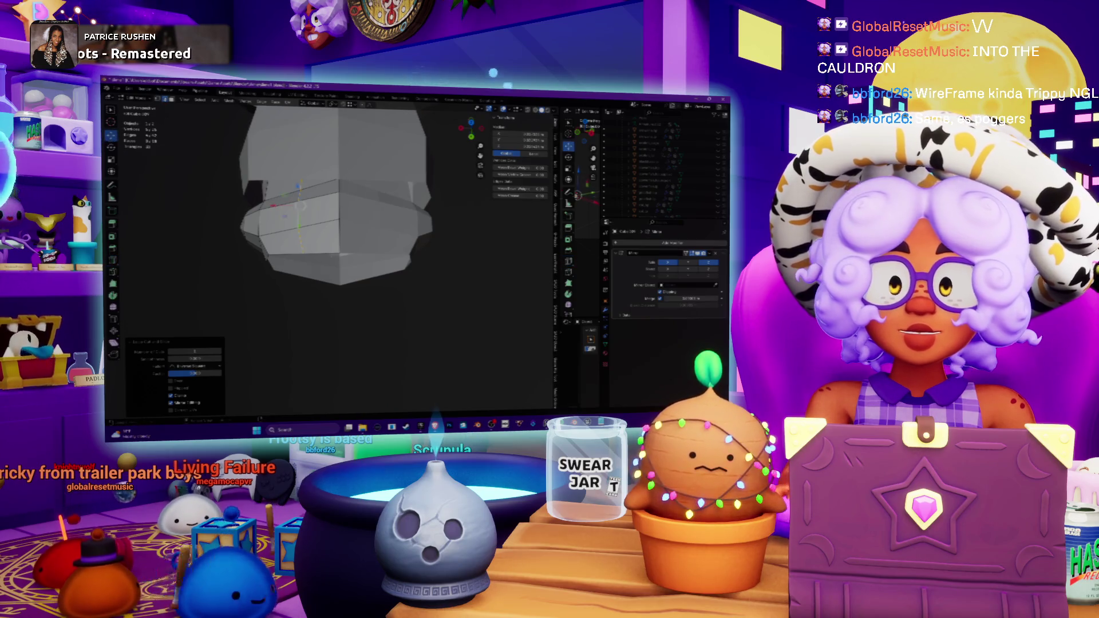
middle_click_drag(332, 218, 321, 195)
left_click(324, 259)
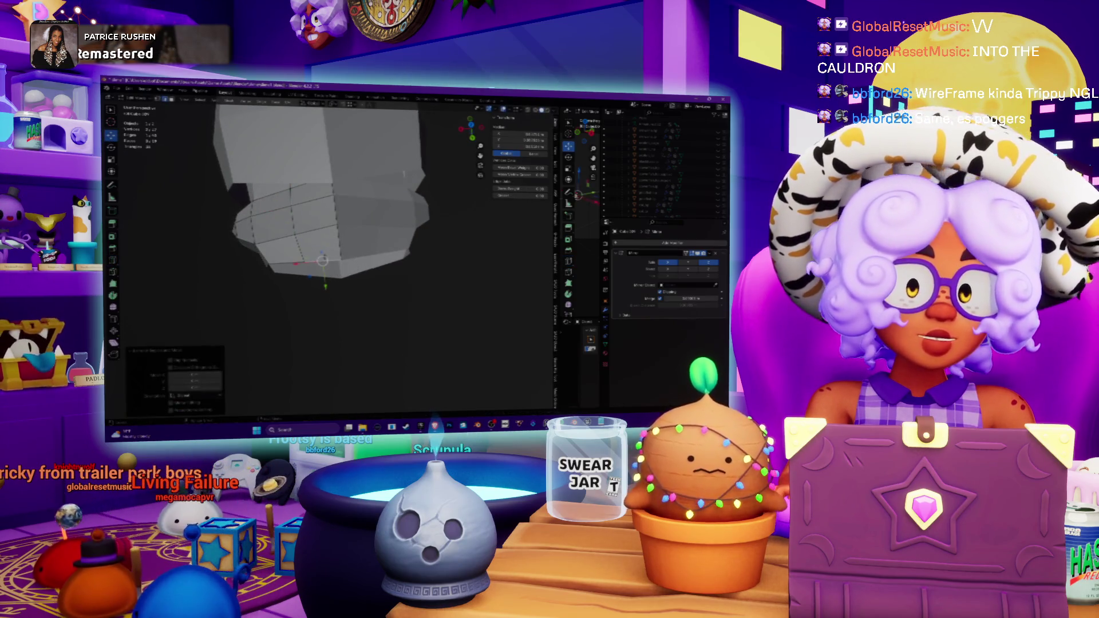
- Extrude the bottom faces downward into a section narrowed along X and Y
key("e")
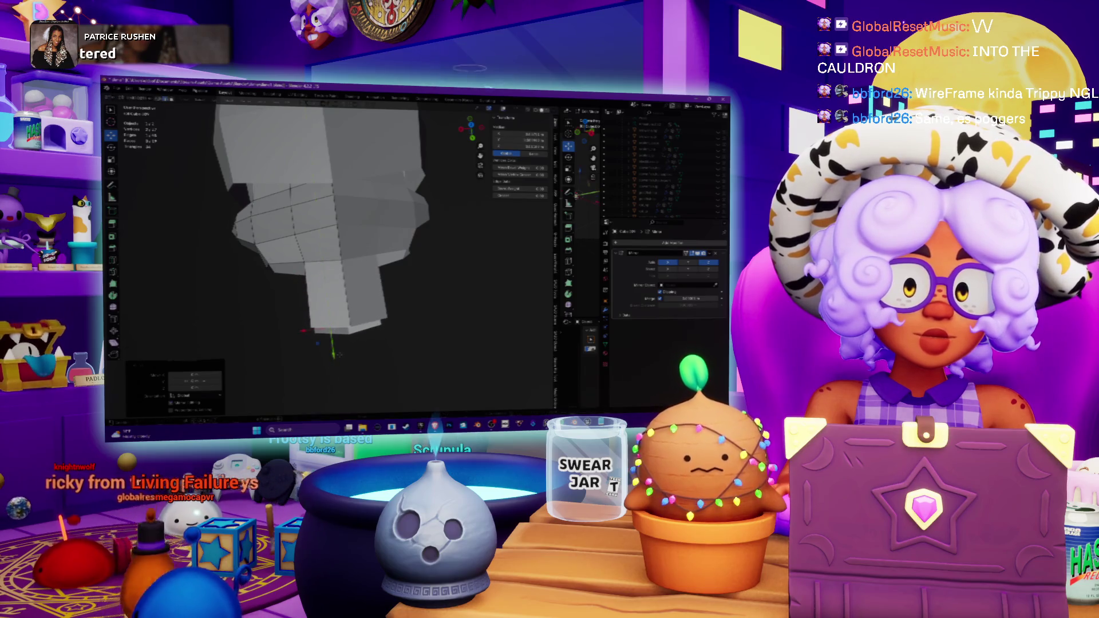
key("s")
key("x")
key("ctrl+z")
key("ctrl+z")
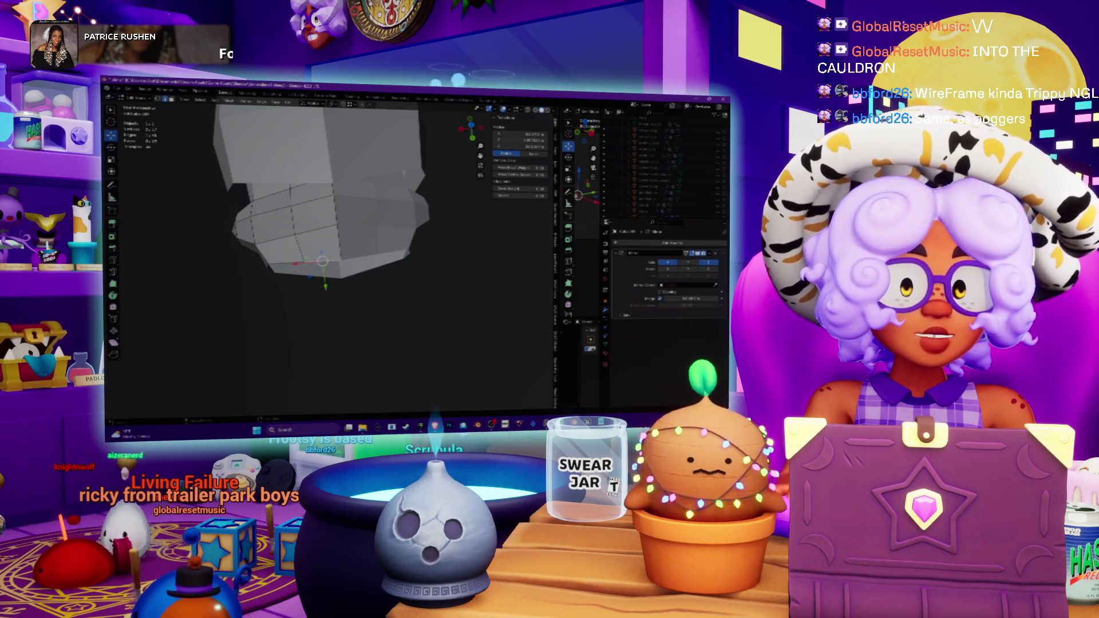
key("e")
key("s")
key("x")
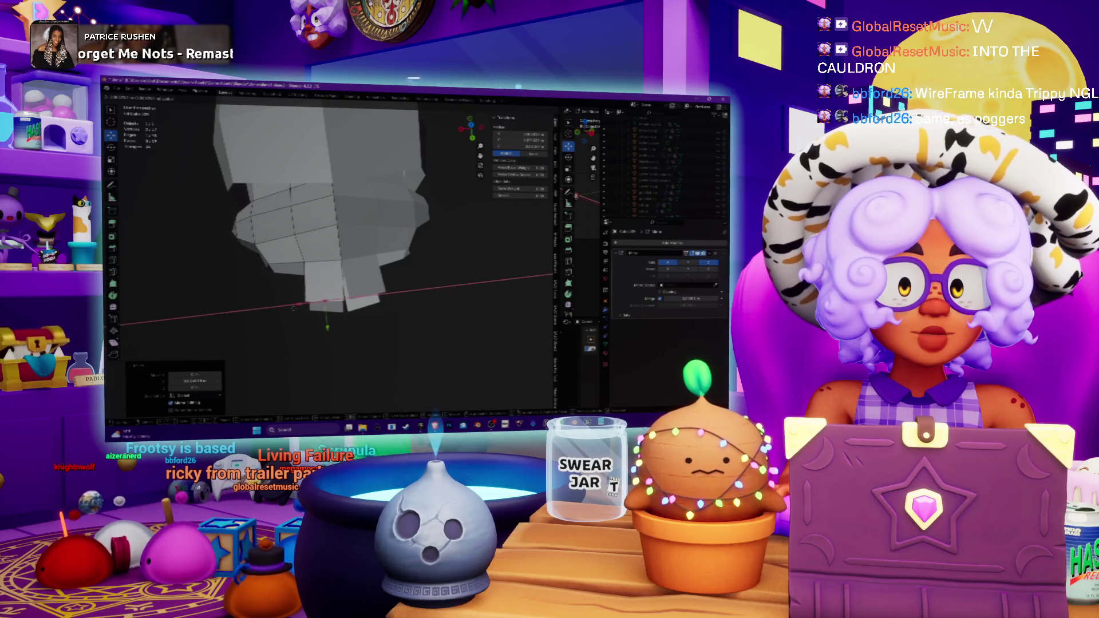
key("s")
key("y")
key("Return")
- Extrude another bottom section and scale it narrower along Y and X
middle_click_drag(343, 258, 401, 247)
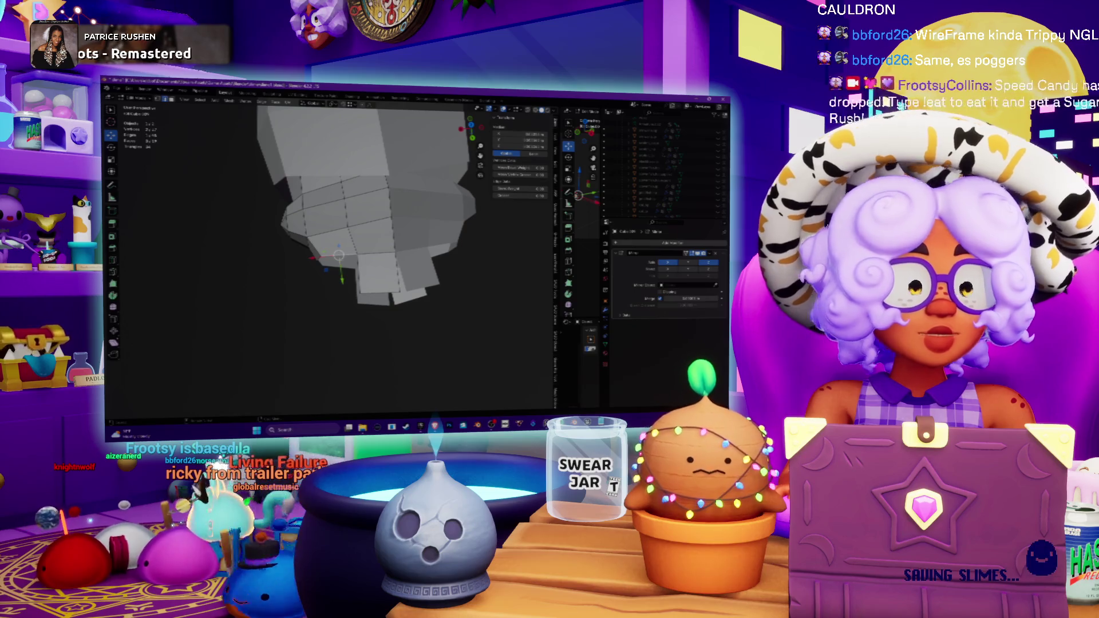
key("e")
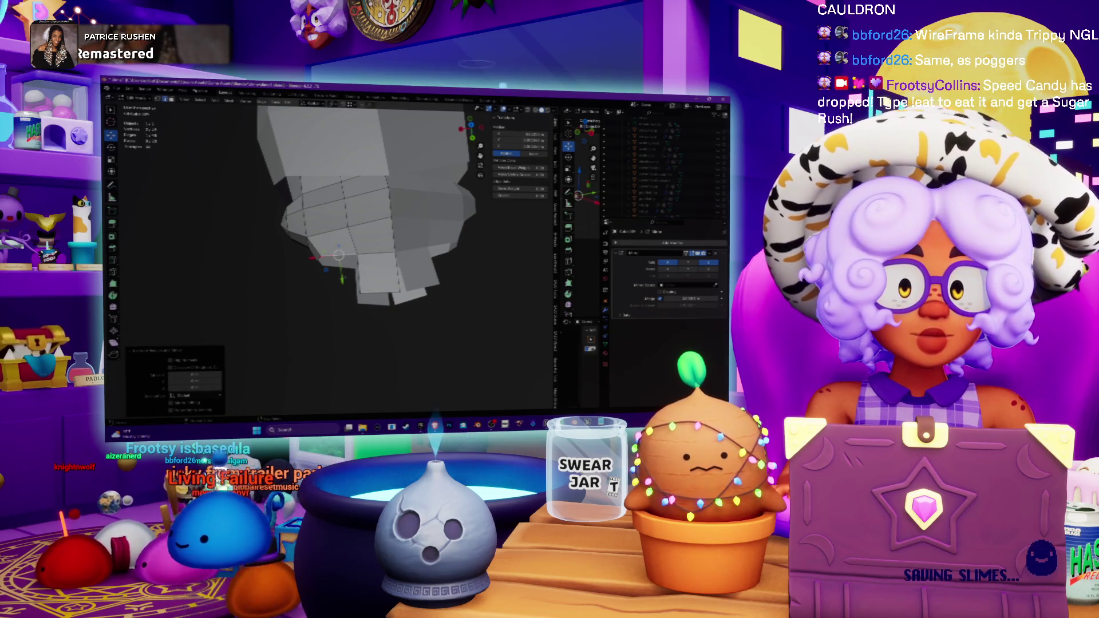
key("s")
key("y")
key("Return")
key("s")
key("x")
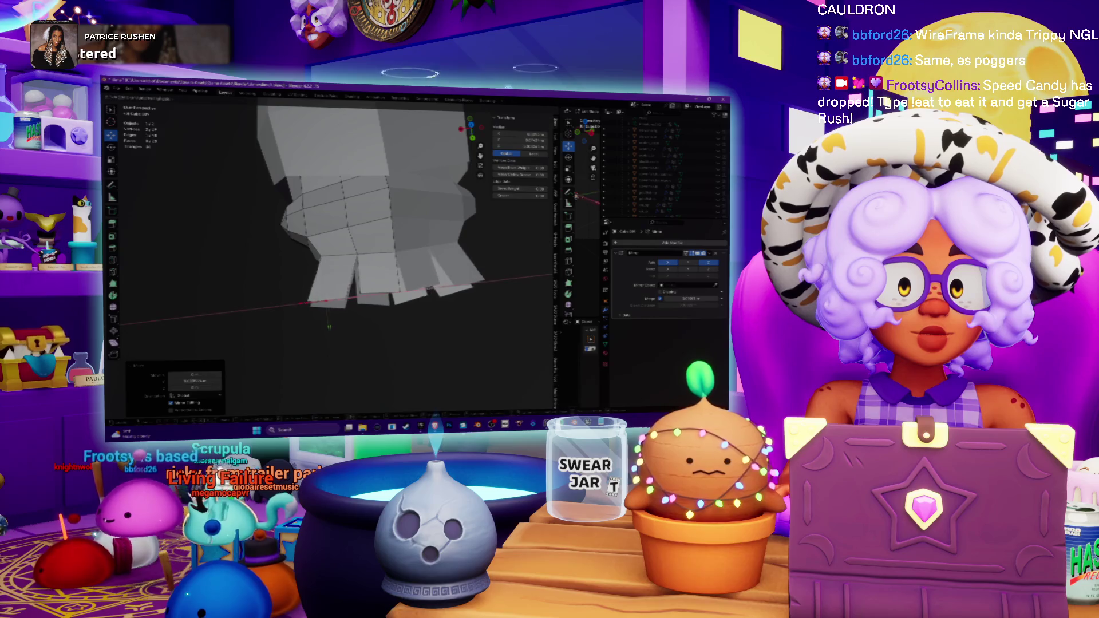
- Extrude the bottom faces far out into long, flat tentacle strips
key("e")
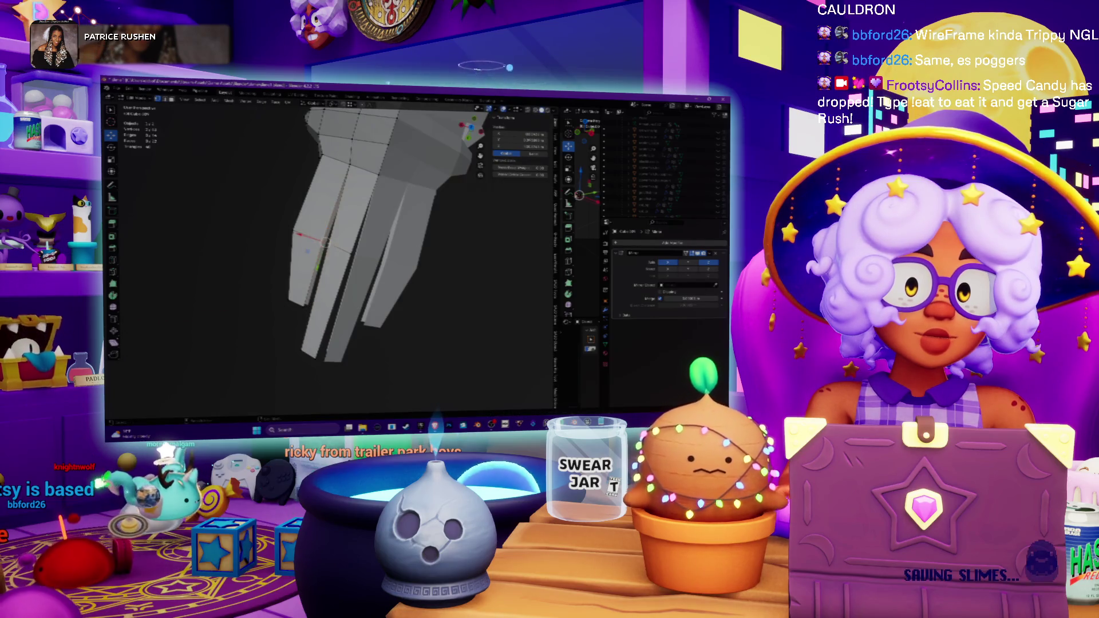
key("x")
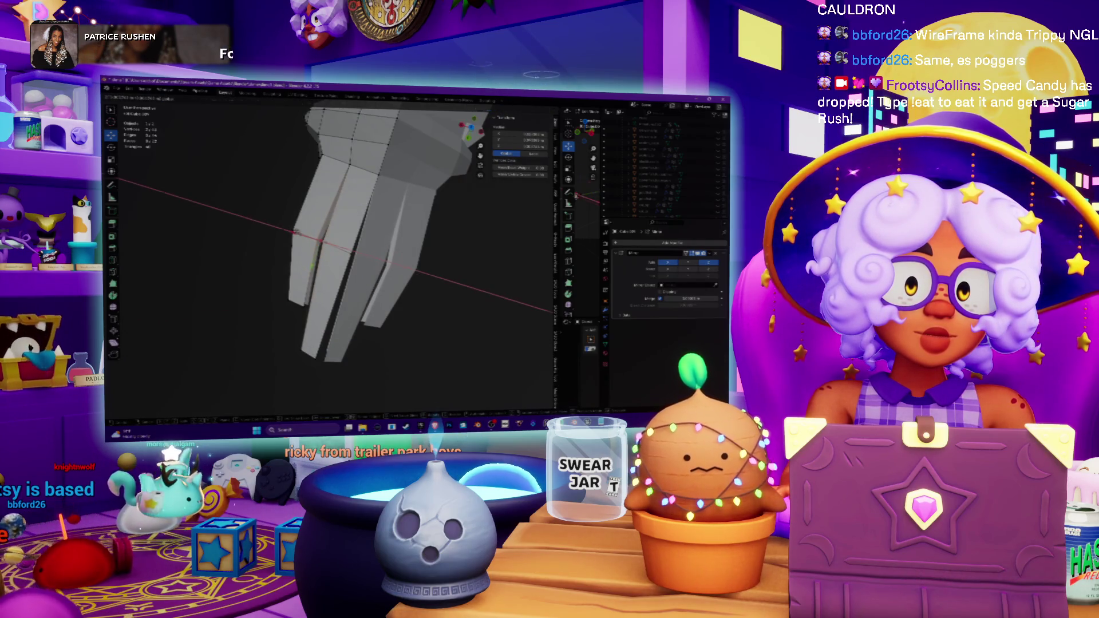
key("Return")
mouse_move(343, 257)
middle_mouse_down()
mouse_move(286, 169)
mouse_move(321, 197)
middle_mouse_up()
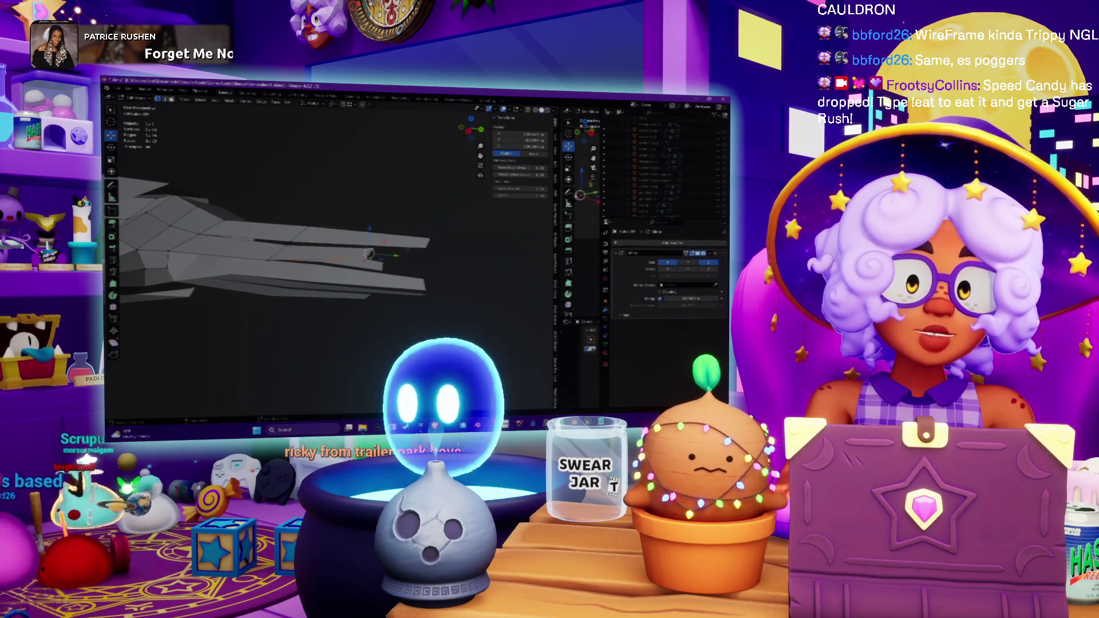
- Extend the tentacle tips slightly further with one more extrusion
mouse_move(321, 197)
middle_mouse_down()
mouse_move(343, 189)
mouse_move(366, 206)
mouse_move(401, 191)
middle_mouse_up()
key("e")
key("Return")
middle_click_drag(207, 241, 370, 248)
middle_click_drag(321, 241, 320, 298)
scroll(332, 269, "down", 3)
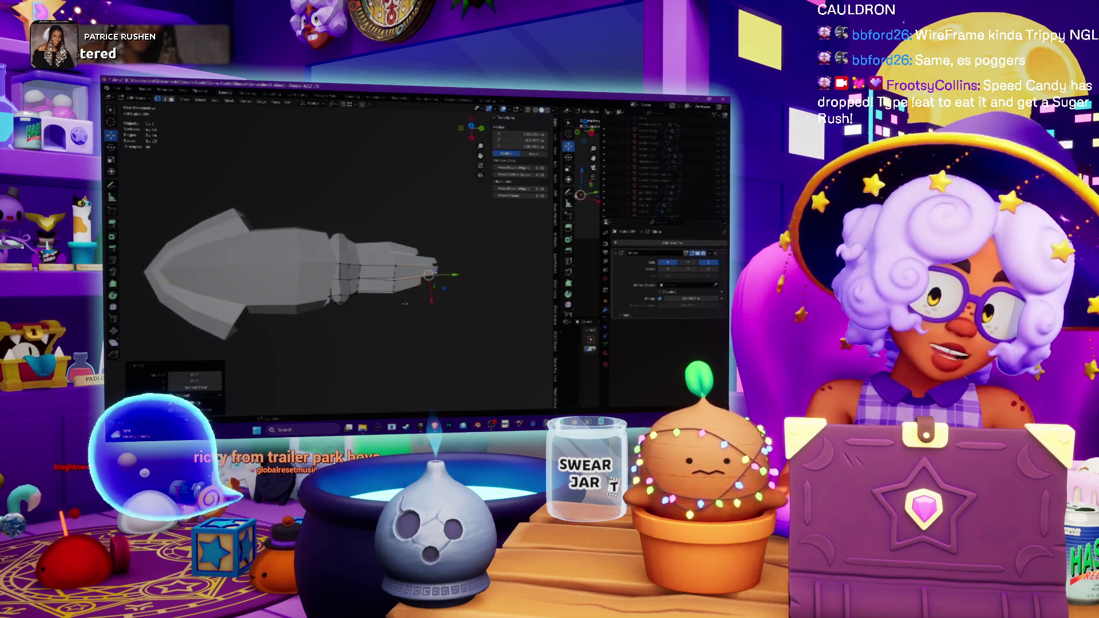
scroll(405, 304, "up", 3)
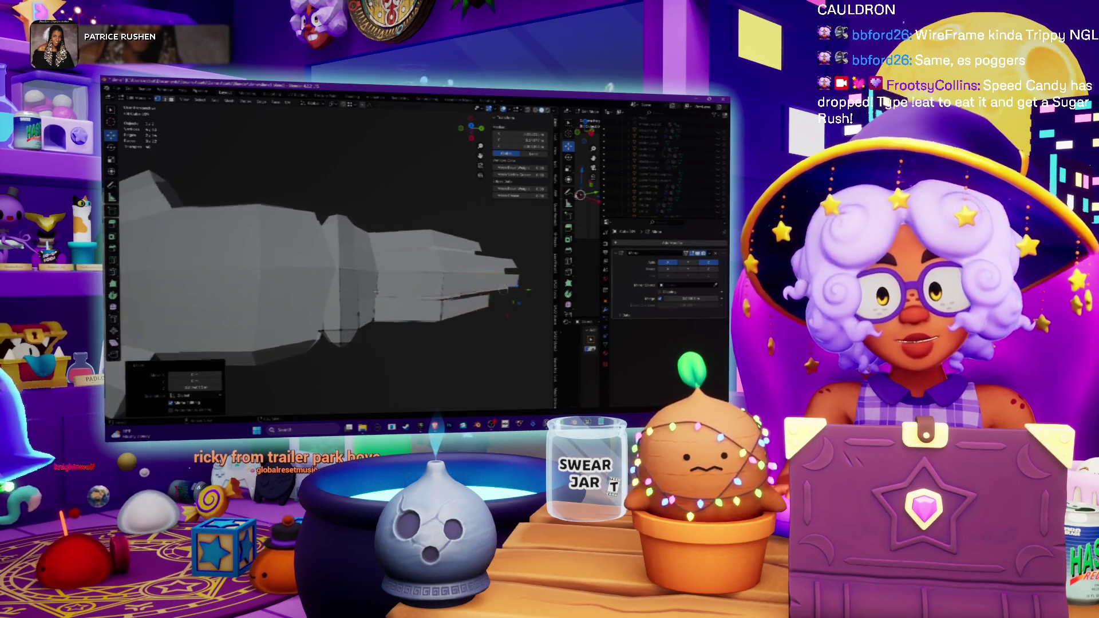
- Inspect the tentacles up close, deselect all, and leave Edit Mode
mouse_move(401, 286)
middle_mouse_down()
mouse_move(440, 265)
mouse_move(355, 298)
middle_mouse_up()
mouse_move(292, 330)
middle_mouse_down()
mouse_move(410, 250)
mouse_move(454, 291)
middle_mouse_up()
key("alt+a")
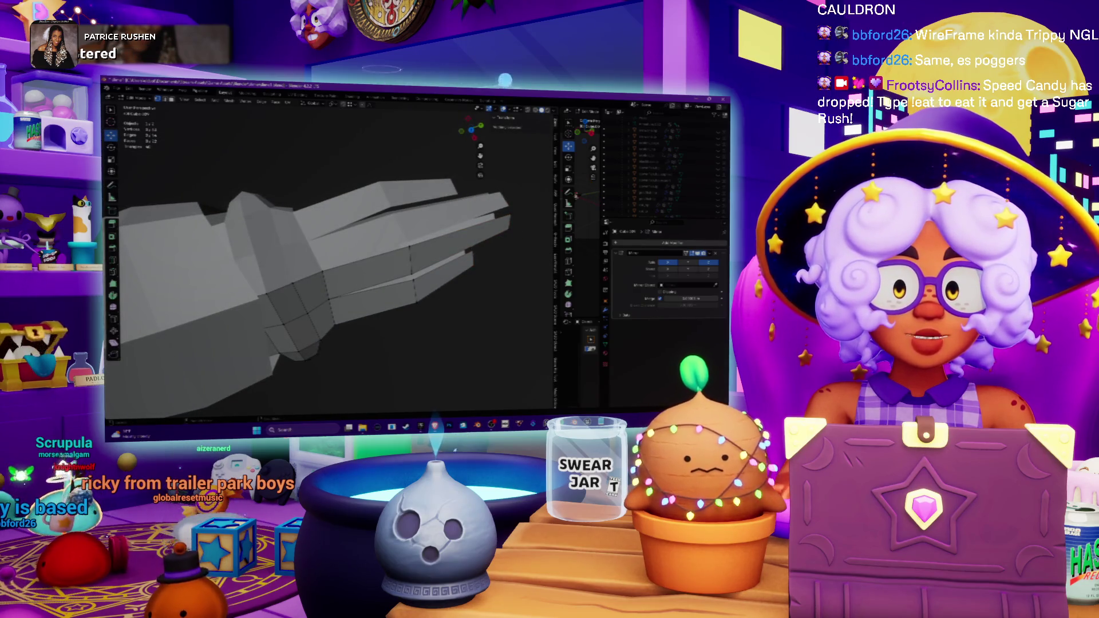
key("space")
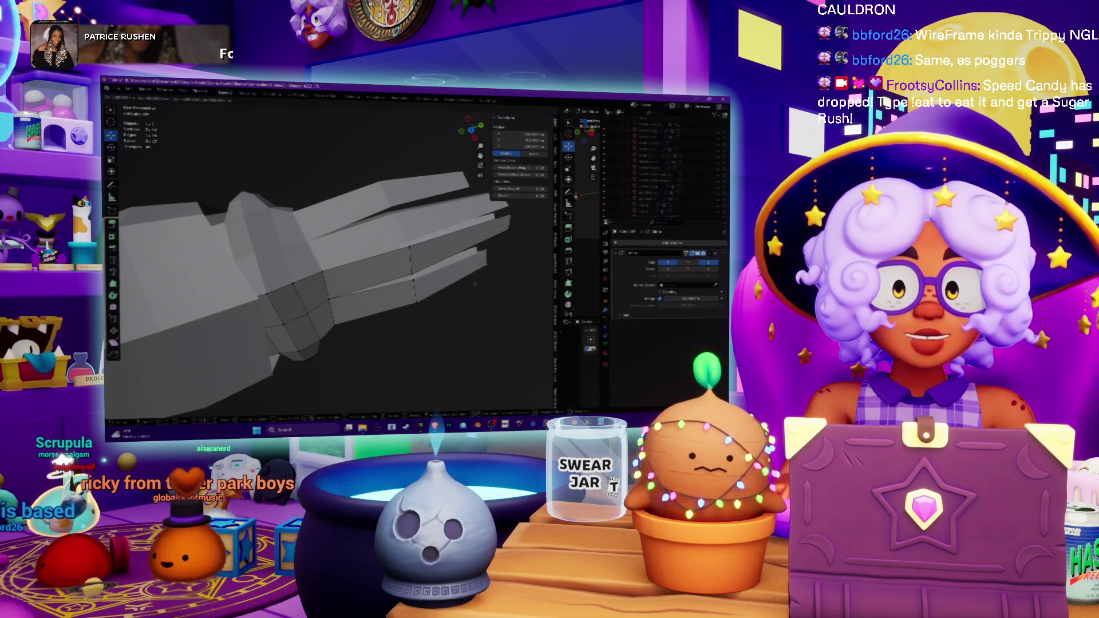
key("g")
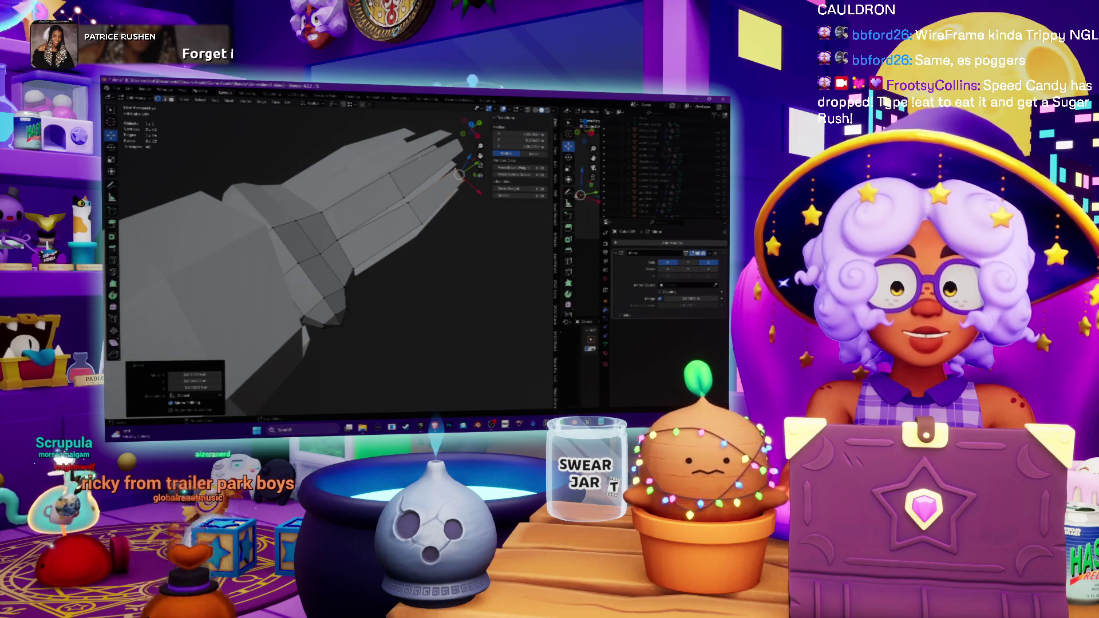
key("Tab")
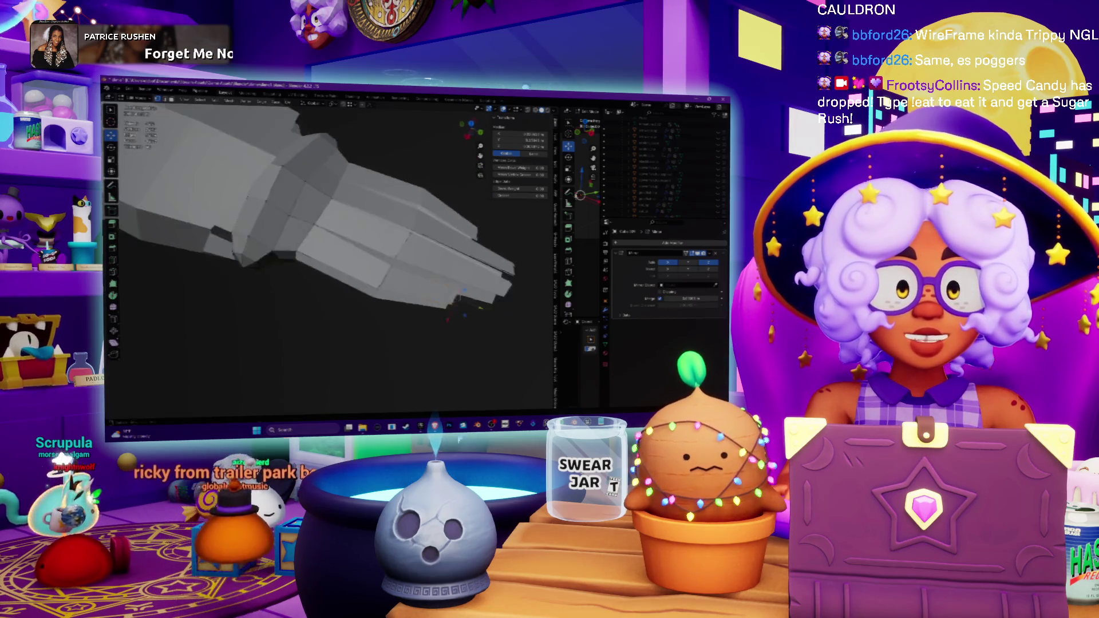
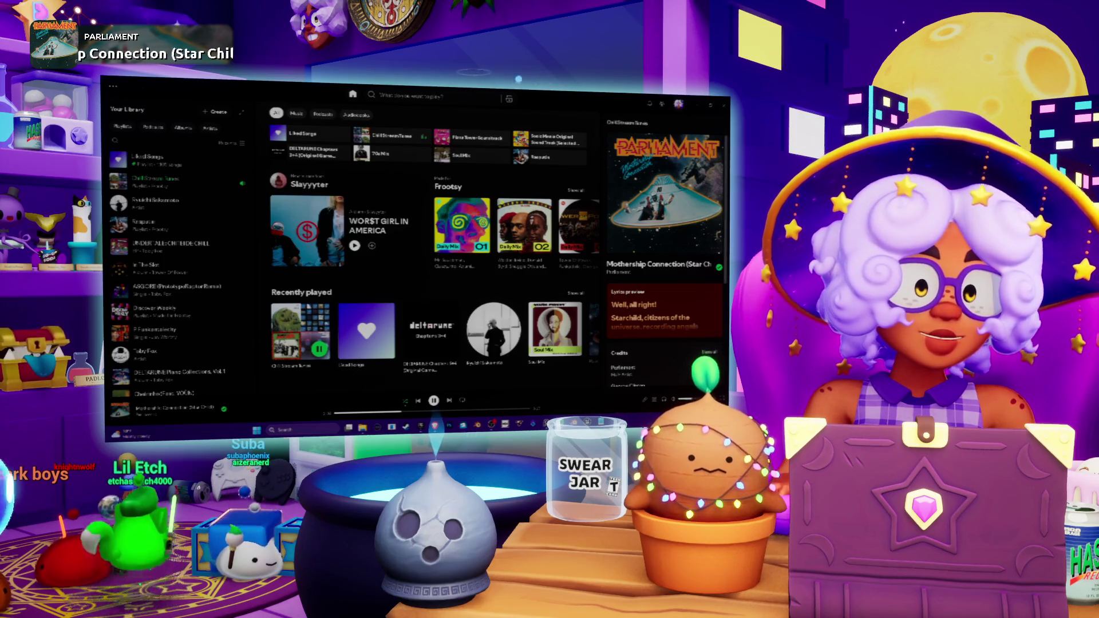
- Return from Spotify to Blender and orbit the view around the blocky hand mesh
key("alt+Tab")
mouse_move(378, 269)
middle_mouse_down()
mouse_move(416, 313)
mouse_move(409, 274)
mouse_move(395, 321)
mouse_move(355, 366)
middle_mouse_up()
- Move the selected finger geometry sideways along the X axis twice to widen the gap
key("g")
key("x")
key("Return")
key("g")
key("x")
key("Return")
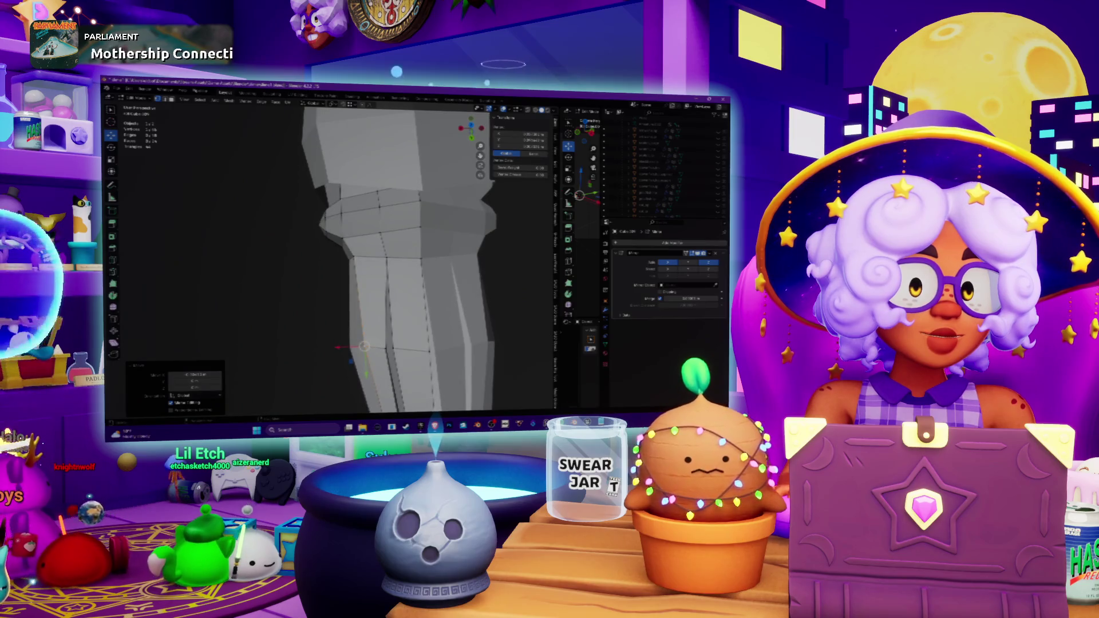
- Enter Edit Mode, inspect the hand from below, and select another part of the mesh
key("Tab")
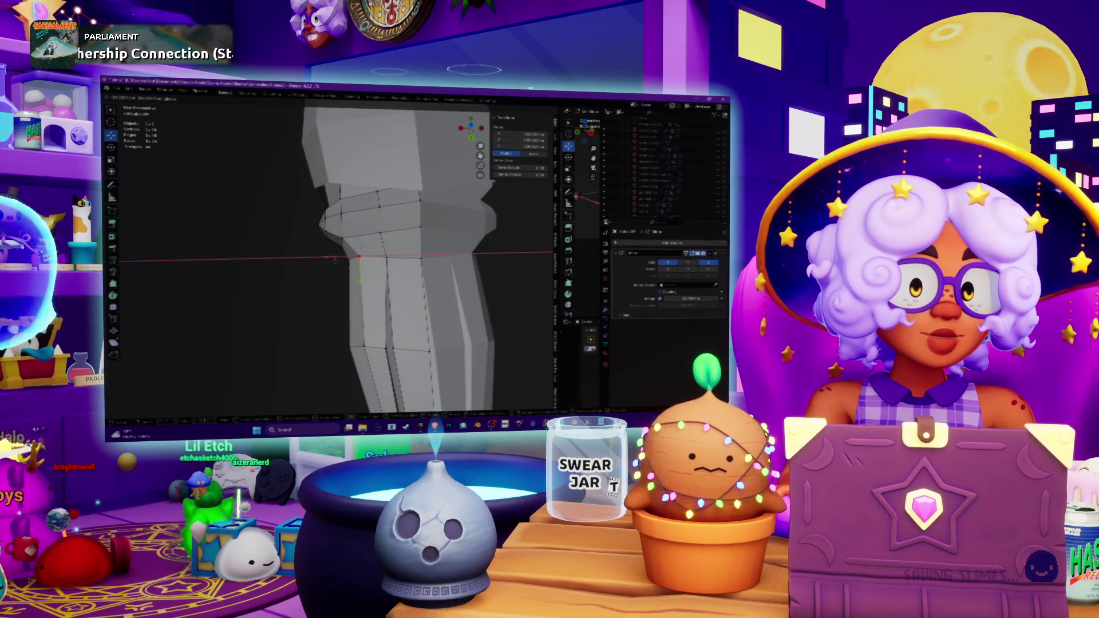
key("Return")
mouse_move(401, 286)
middle_mouse_down()
mouse_move(395, 240)
mouse_move(327, 252)
mouse_move(297, 244)
middle_mouse_up()
middle_click_drag(343, 241, 366, 229)
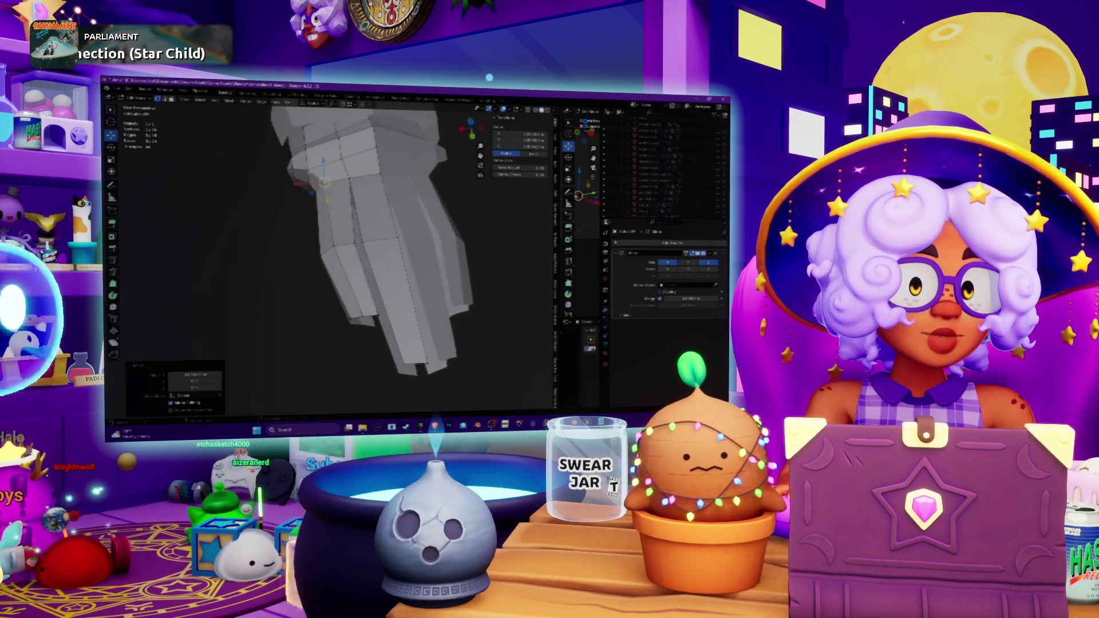
mouse_move(387, 265)
middle_mouse_down()
mouse_move(355, 235)
mouse_move(400, 229)
middle_mouse_up()
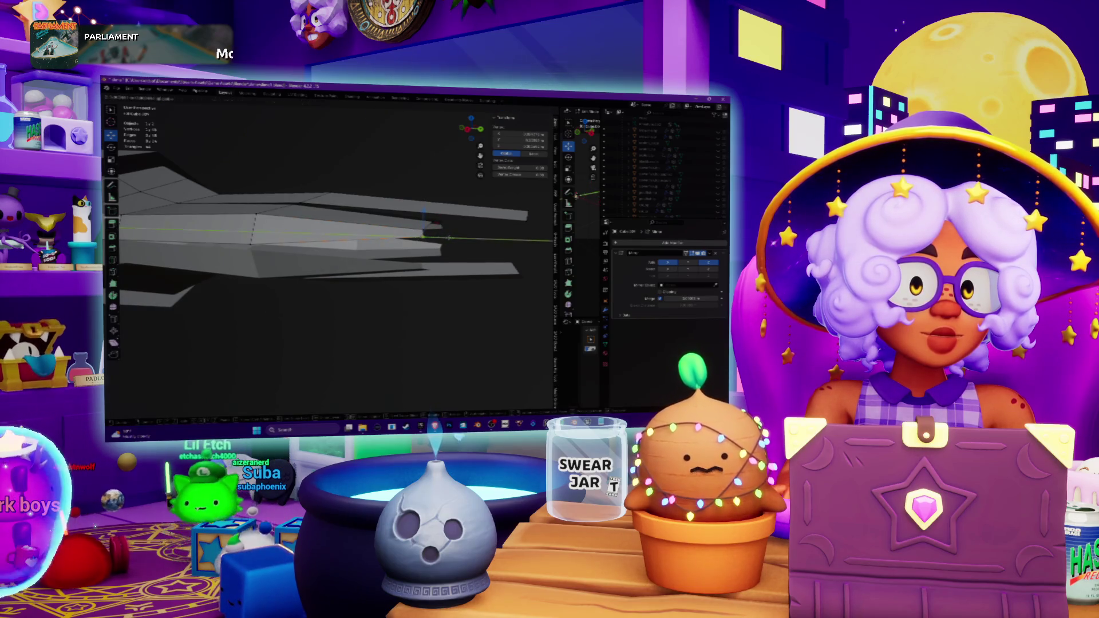
key("Tab")
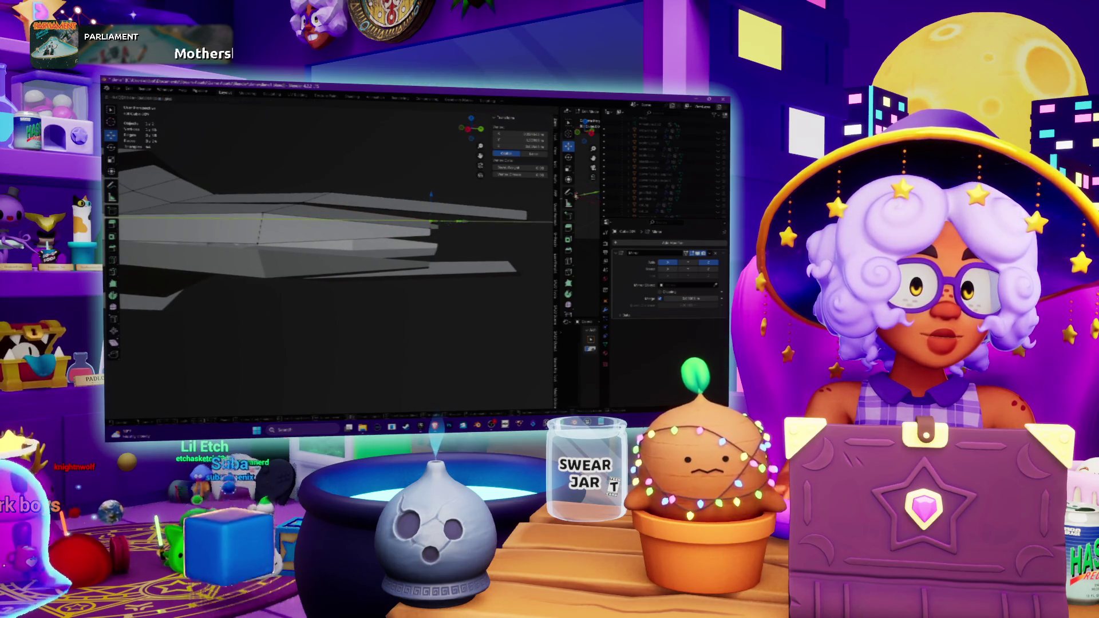
middle_click_drag(333, 235, 375, 230)
left_click(305, 229)
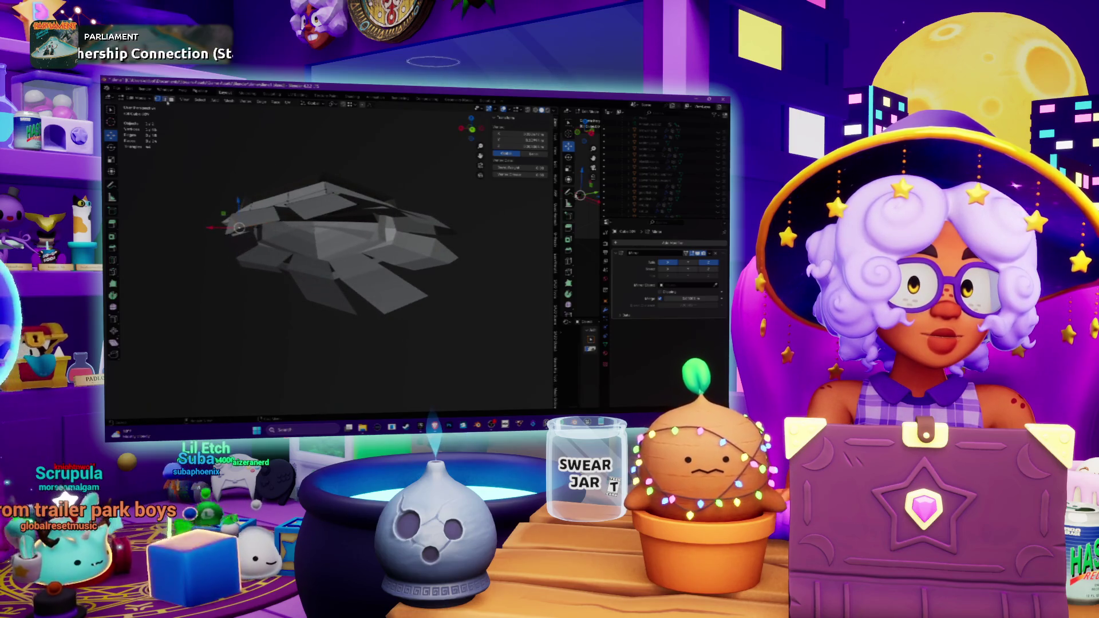
- Extrude the selected part of the hand and move the new geometry along Z
scroll(343, 247, "up", 10)
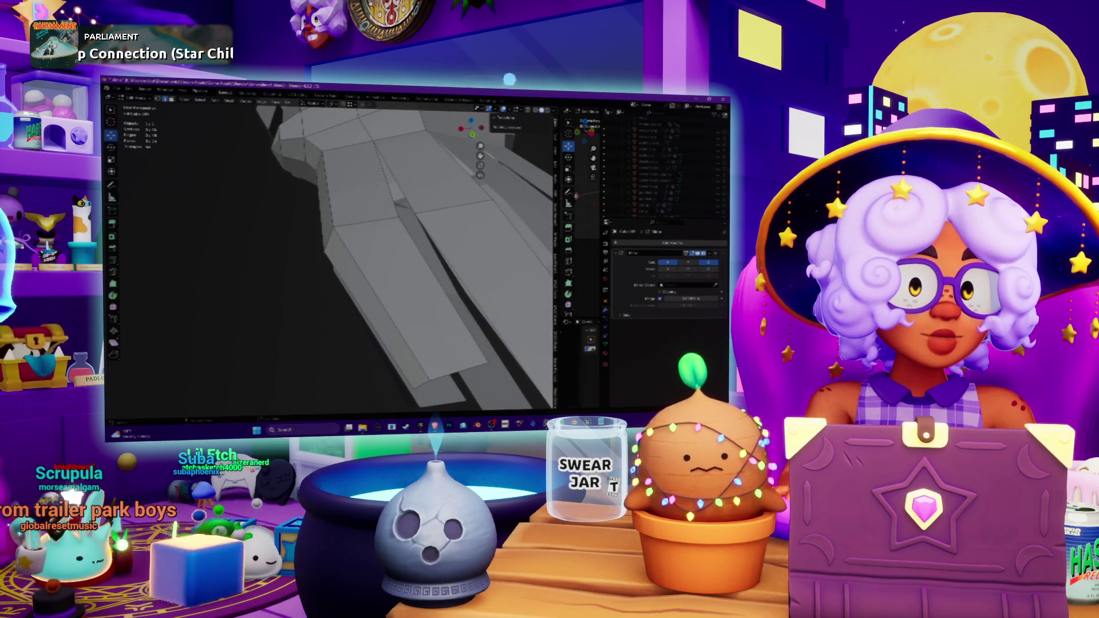
scroll(395, 229, "down", 5)
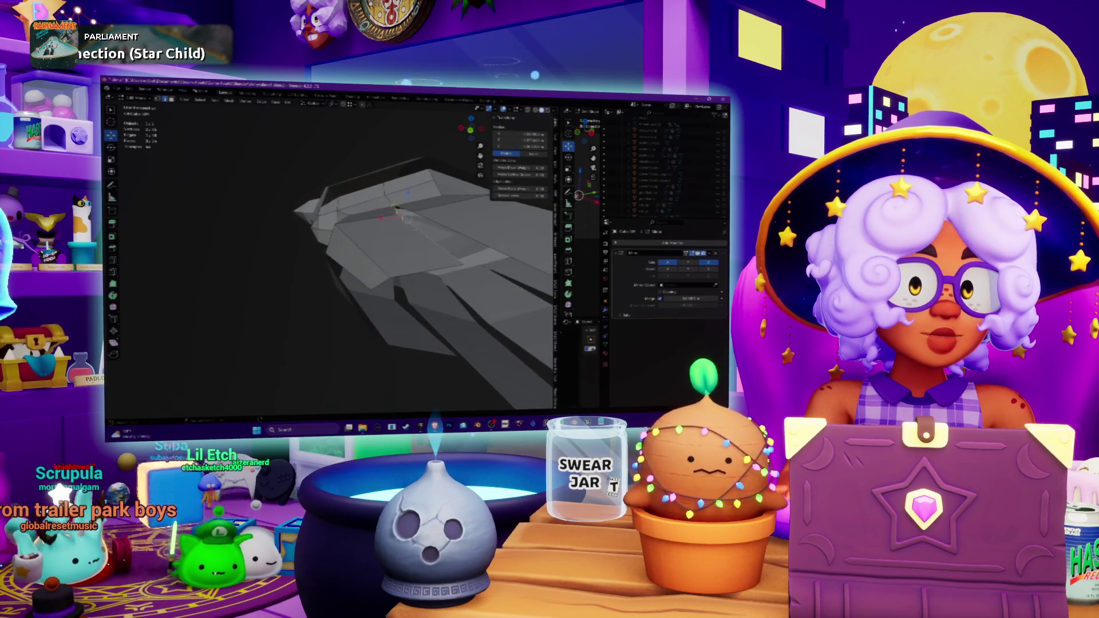
middle_click_drag(395, 229, 410, 219)
key("e")
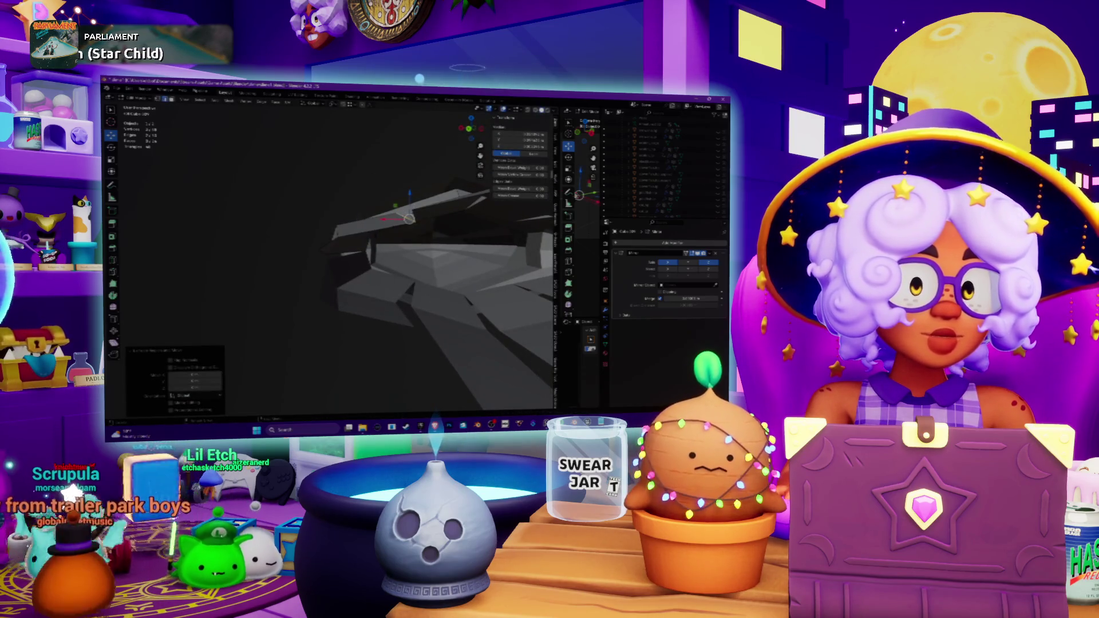
key("Return")
middle_click_drag(395, 229, 368, 239)
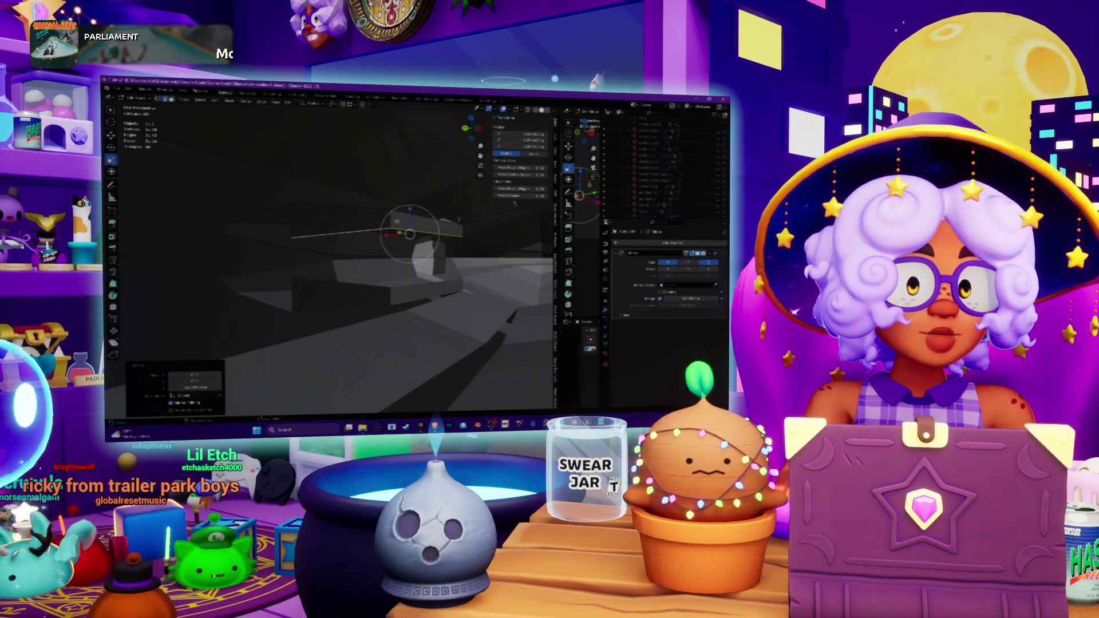
key("g")
key("z")
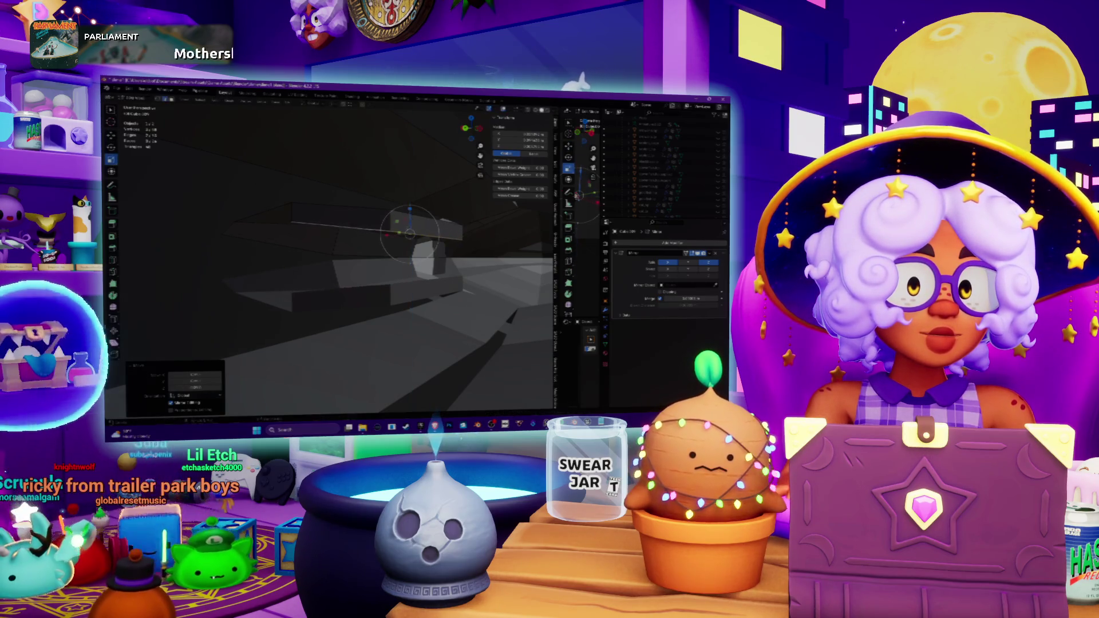
key("Return")
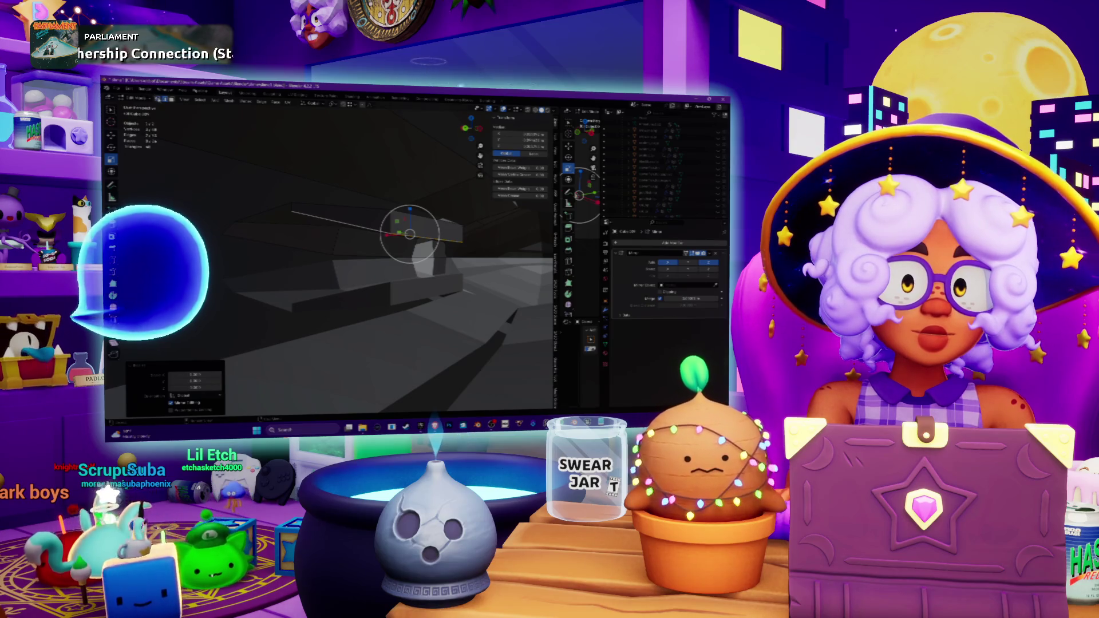
- Select the long edge beside the fingers, frame it, and lower it slightly along Z
left_click(356, 222)
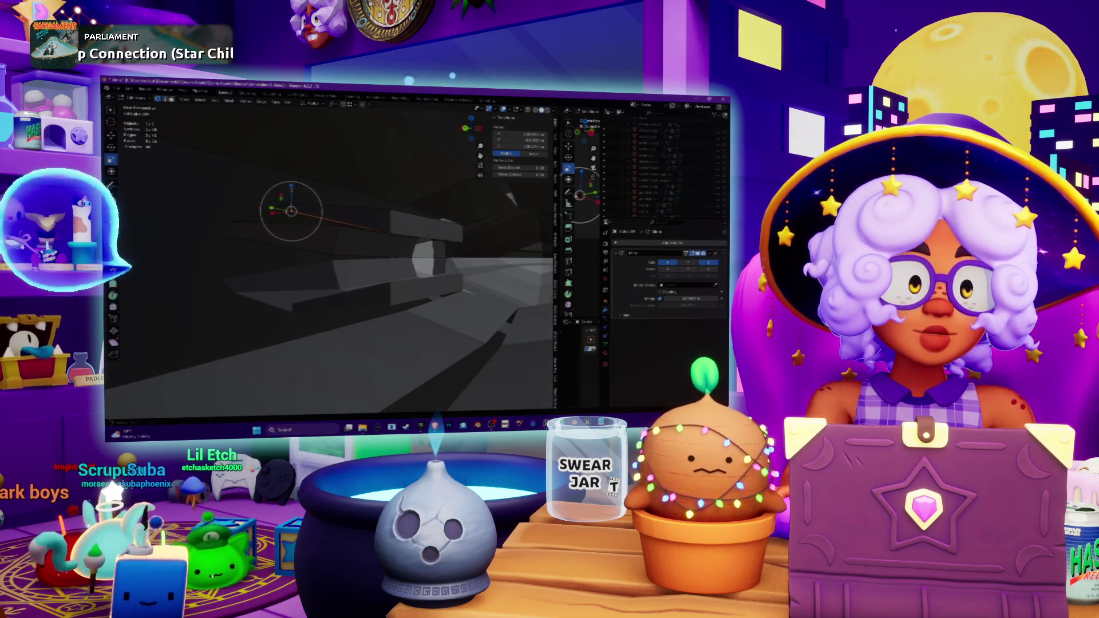
key("KP_Decimal")
key("shift+space")
key("g")
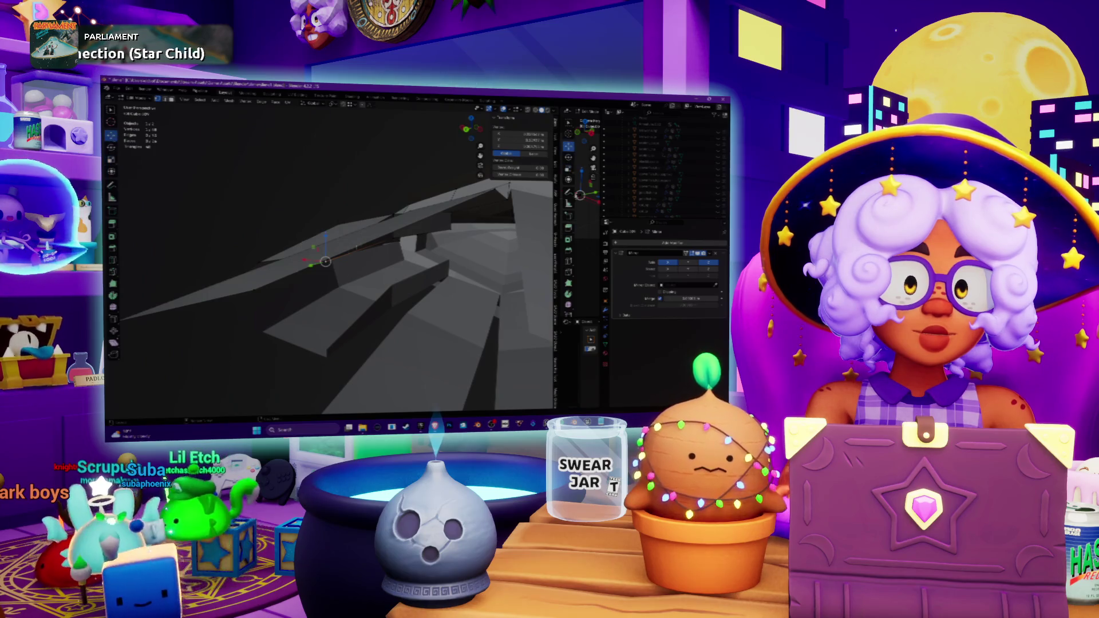
key("g")
key("z")
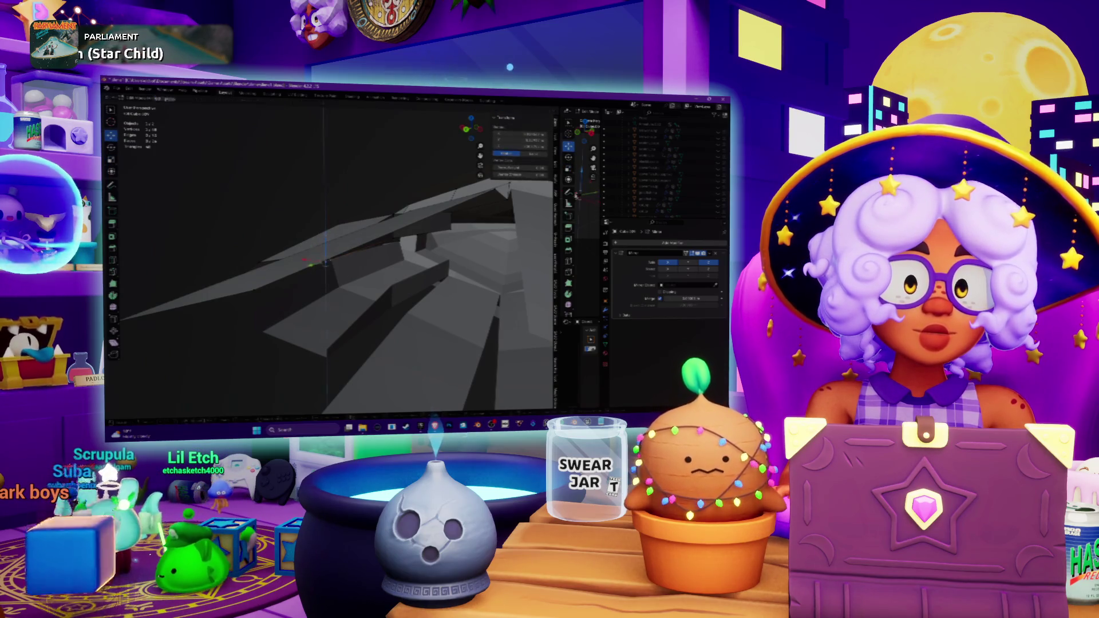
key("Return")
mouse_move(343, 275)
middle_mouse_down()
mouse_move(405, 294)
mouse_move(418, 321)
mouse_move(423, 275)
middle_mouse_up()
- Select another finger edge, shift it along X, then pull it further downward
left_click(391, 321)
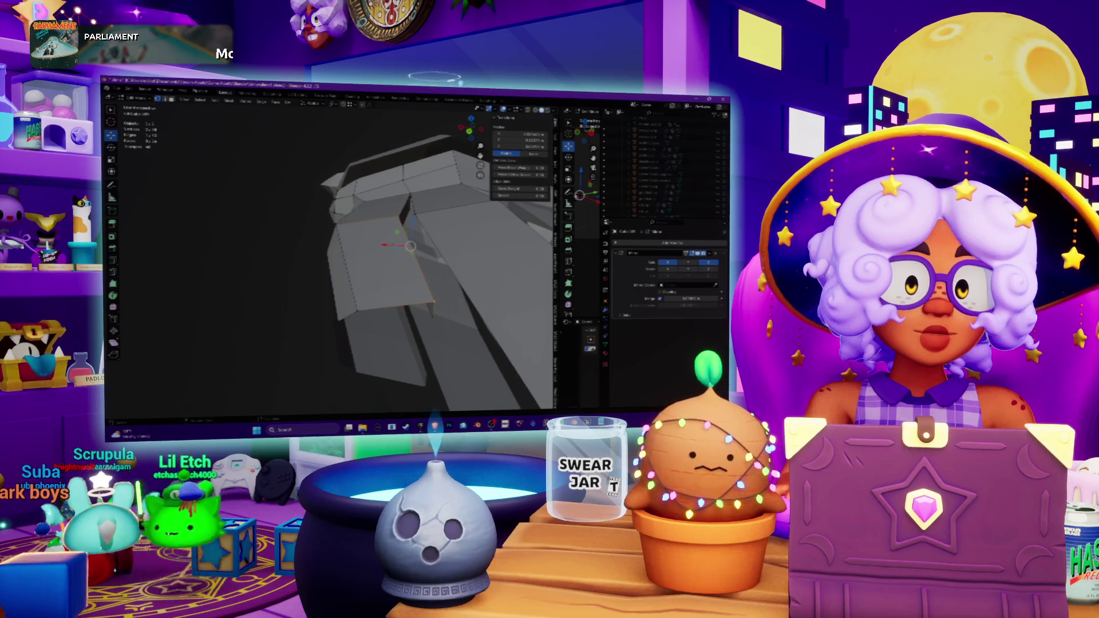
key("Return")
middle_click_drag(373, 243, 378, 223)
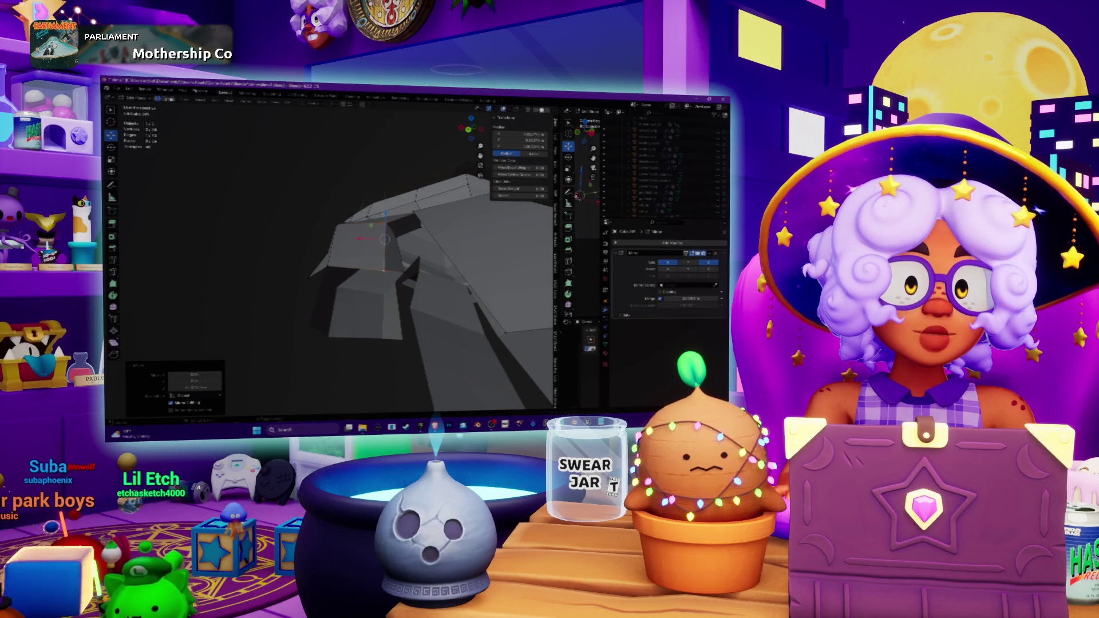
key("g")
key("Return")
- Check the hand from several angles, then clear and reselect the whole mesh
mouse_move(366, 257)
middle_mouse_down()
mouse_move(338, 252)
mouse_move(355, 246)
mouse_move(367, 258)
mouse_move(355, 244)
mouse_move(378, 240)
mouse_move(389, 229)
mouse_move(381, 220)
mouse_move(337, 252)
mouse_move(321, 246)
mouse_move(372, 241)
mouse_move(344, 209)
middle_mouse_up()
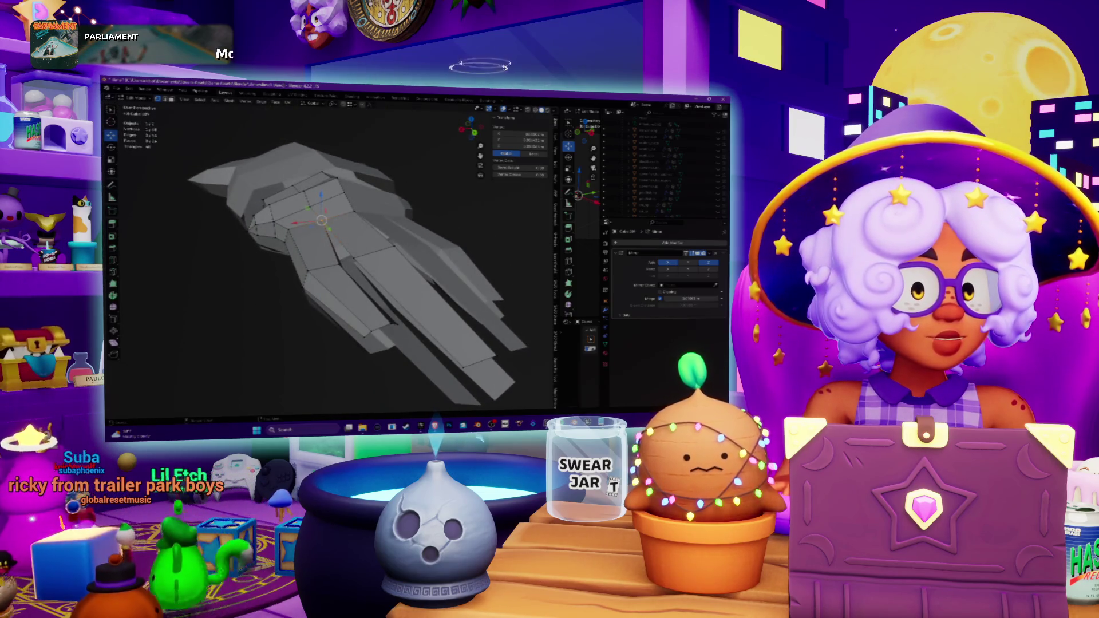
scroll(324, 229, "down", 2)
middle_click_drag(343, 209, 329, 212)
scroll(324, 229, "up", 3)
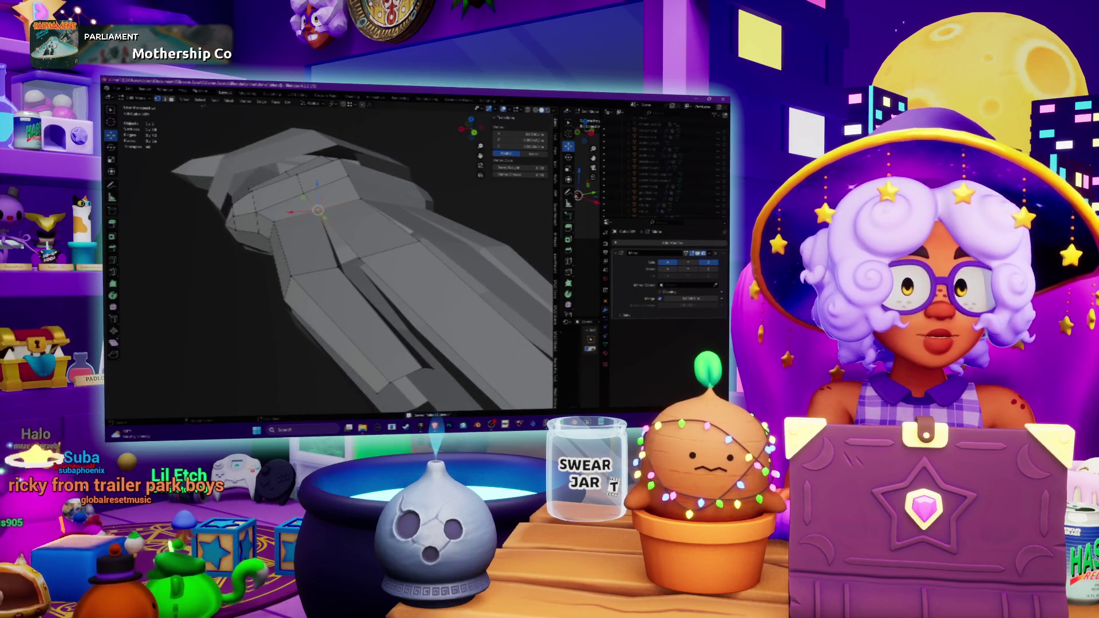
key("alt+a")
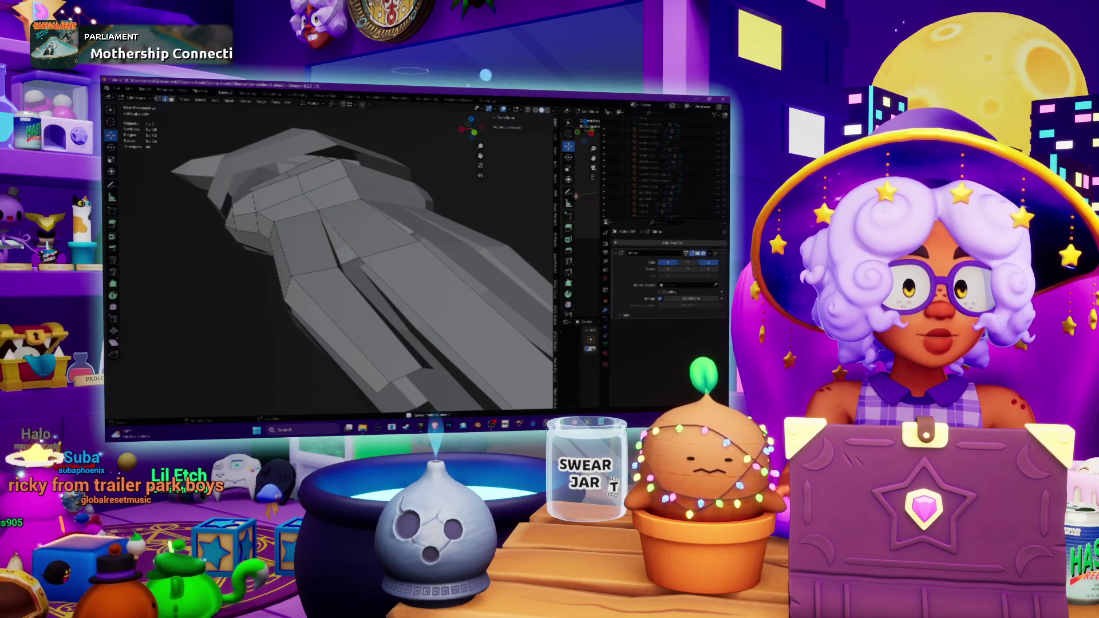
key("a")
middle_click_drag(343, 252, 366, 212)
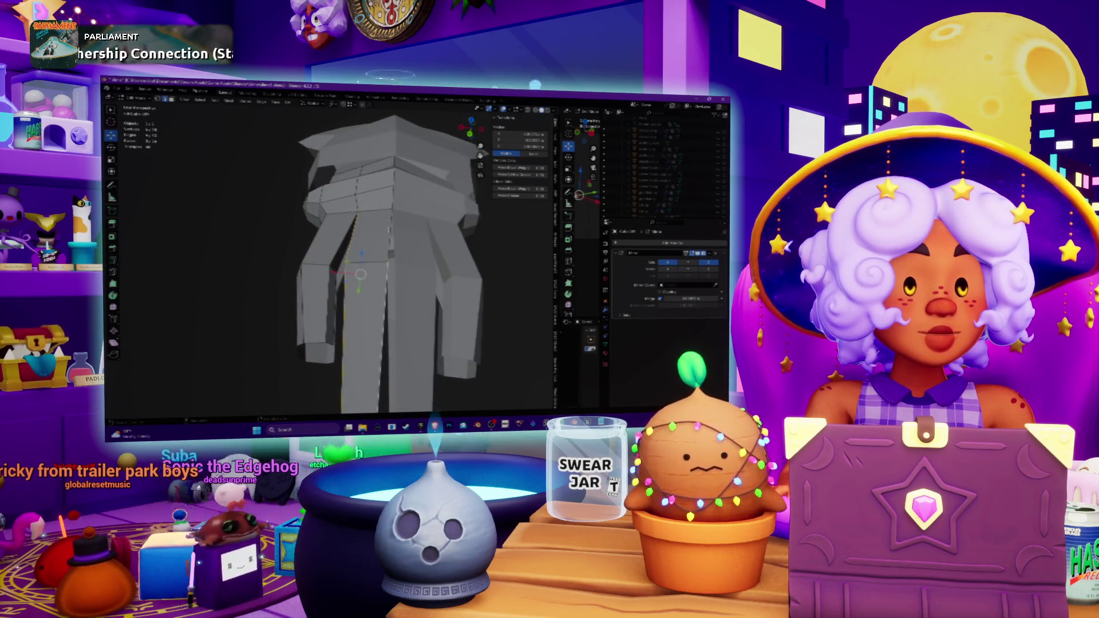
- Duplicate the selected hand geometry with Shift+D and begin moving the copy along Z
key("shift+d")
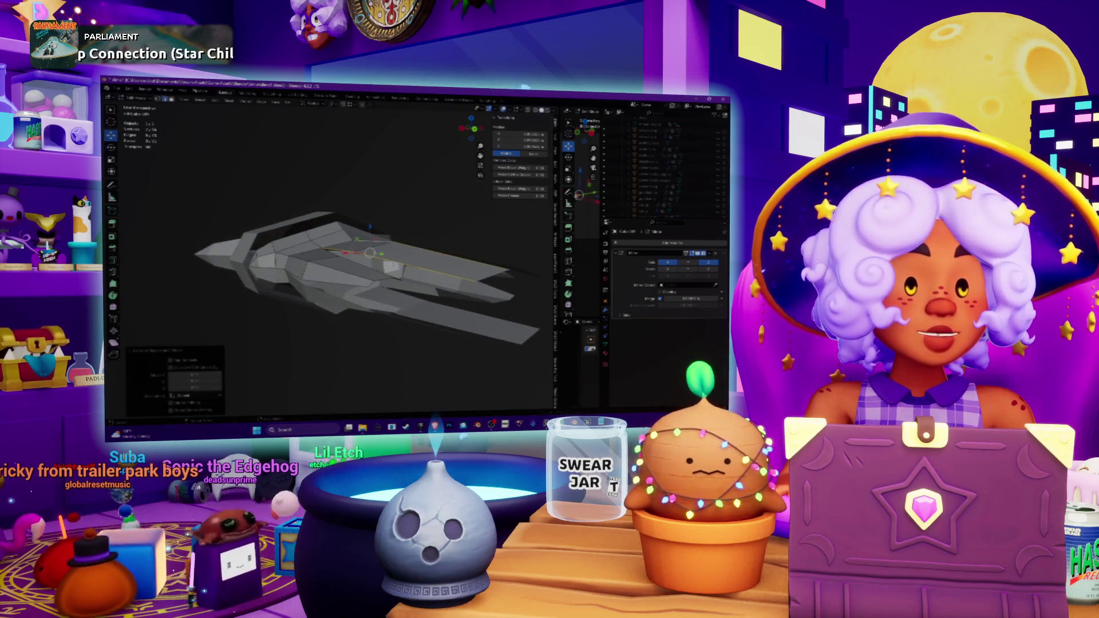
key("g")
key("z")
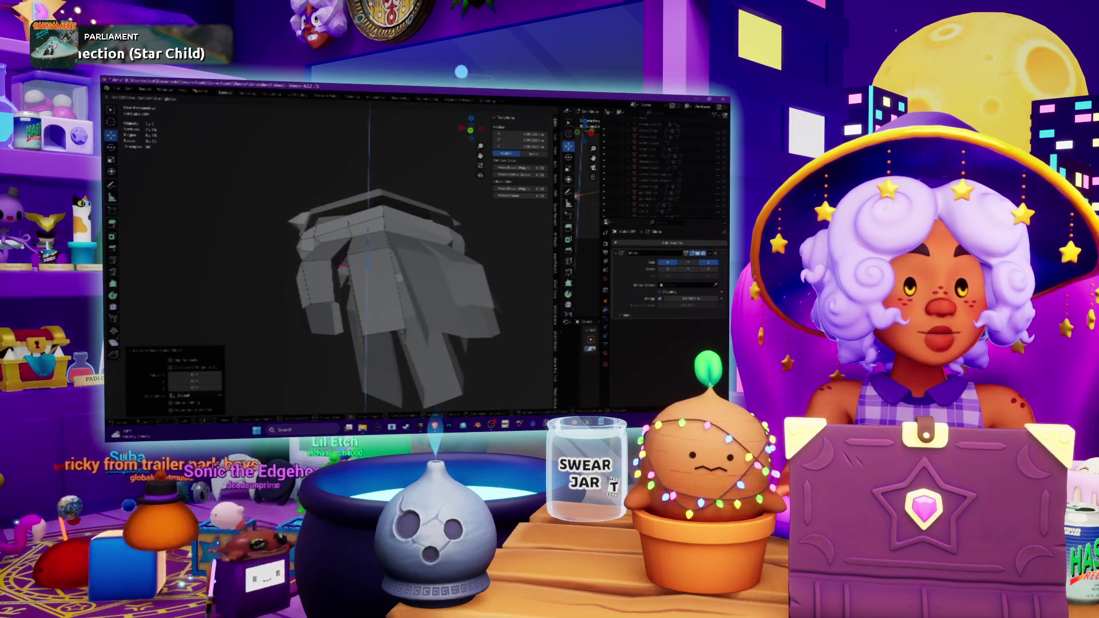